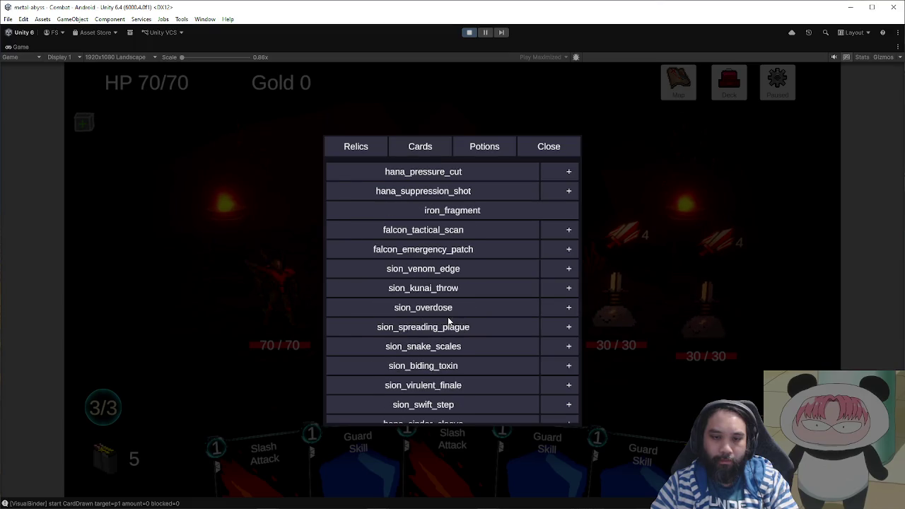
scroll(464, 308, down, 9)
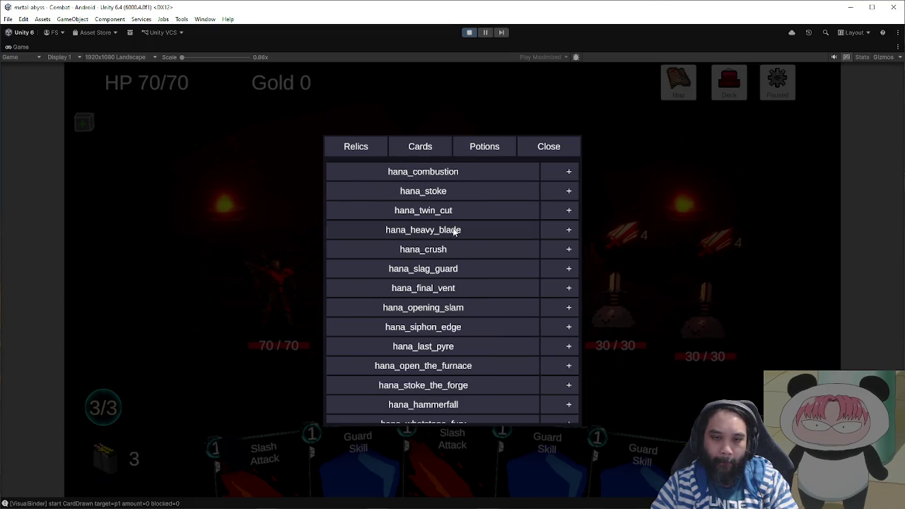
- Play Heavy Blade Attack on the left enemy, dropping it from 30/30 to 18/30, then stop the game
click(545, 147)
click(499, 338)
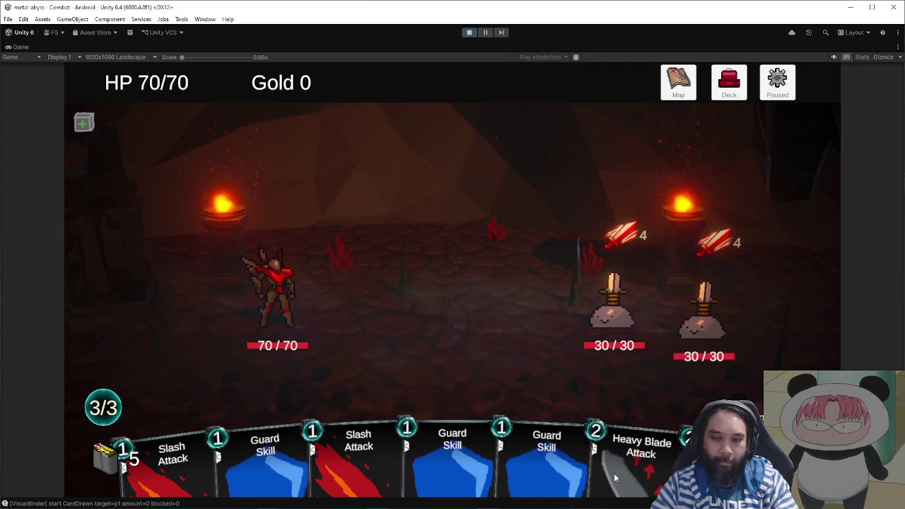
click(608, 448)
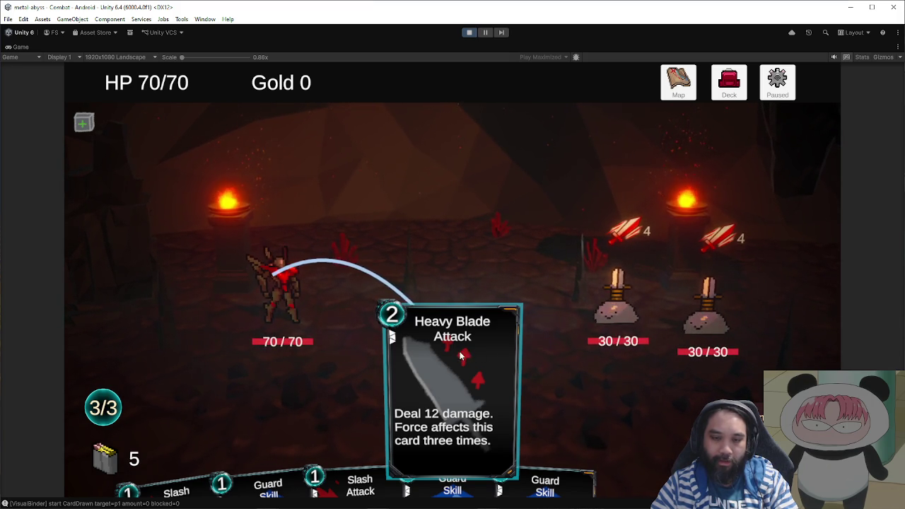
click(548, 341)
click(470, 33)
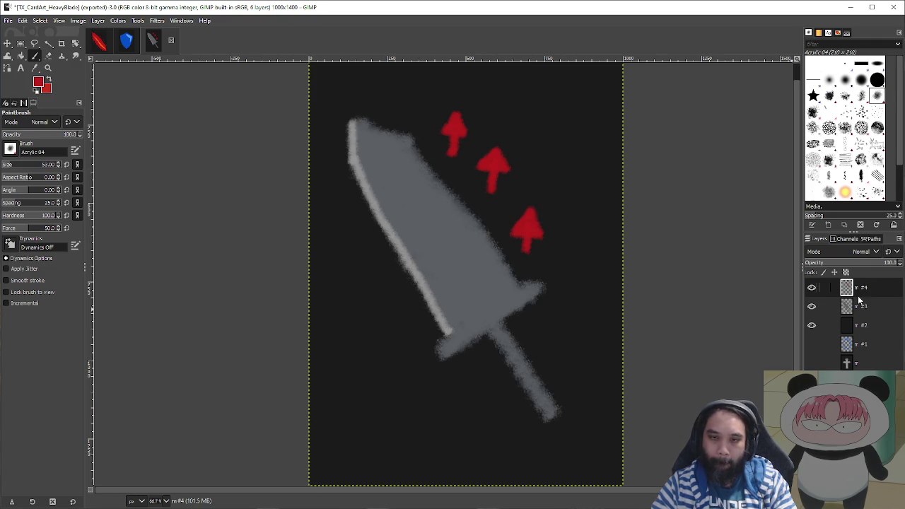
- Nudge the sword layer down slightly and move the red arrows layer about 60 px lower
click(861, 305)
key(m)
mouse_move(562, 271)
mouse_down()
mouse_move(571, 342)
mouse_move(585, 301)
mouse_move(580, 340)
mouse_move(588, 320)
mouse_up()
scroll(635, 343, up, 1)
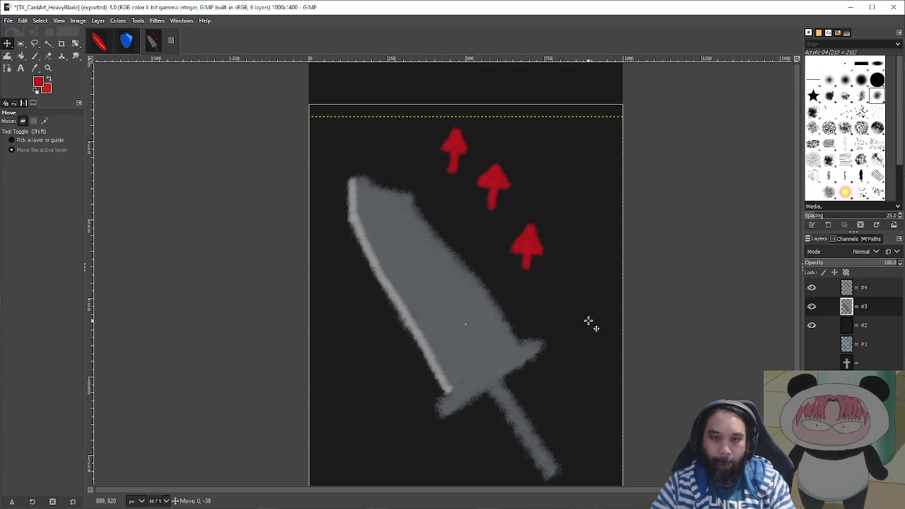
click(852, 296)
mouse_move(599, 289)
mouse_down()
mouse_move(580, 299)
mouse_move(584, 340)
mouse_up()
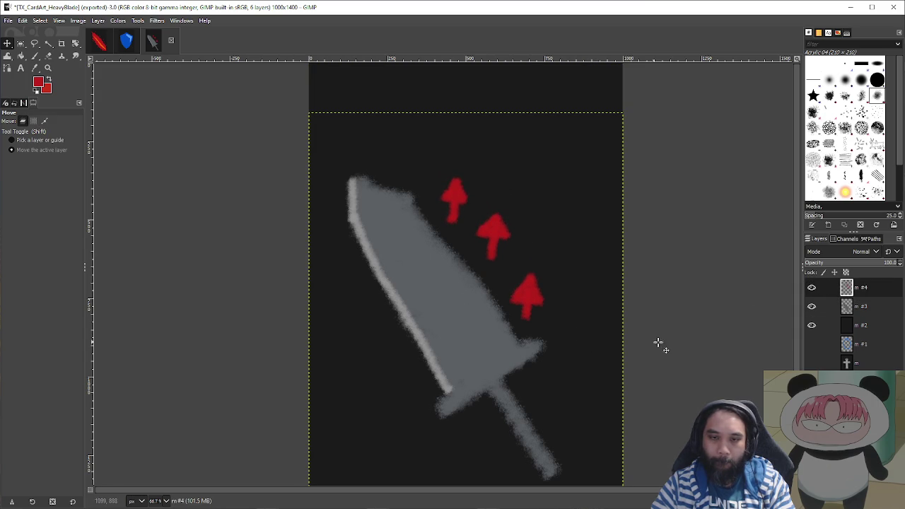
- Re-export the card art over TX_CardArt_HeavyBlade.png, replacing the file, and return to Unity
key(ctrl+shift+e)
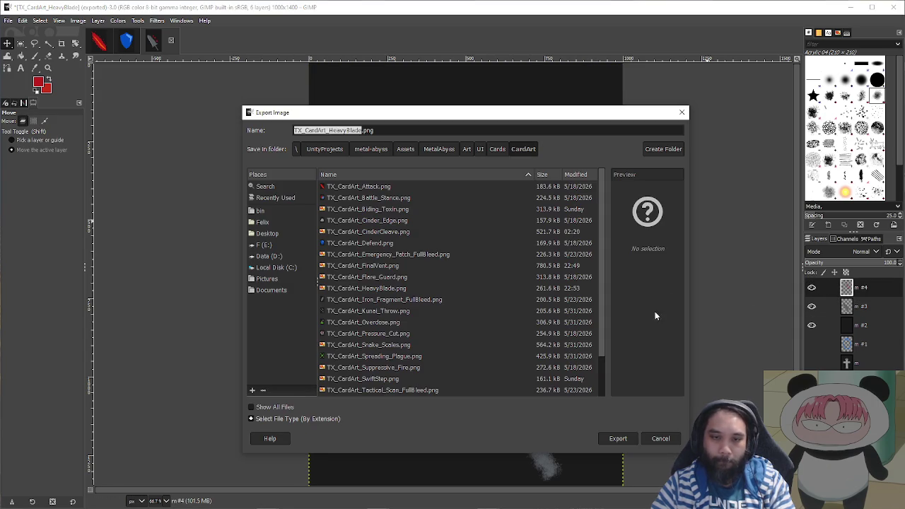
click(614, 439)
click(503, 326)
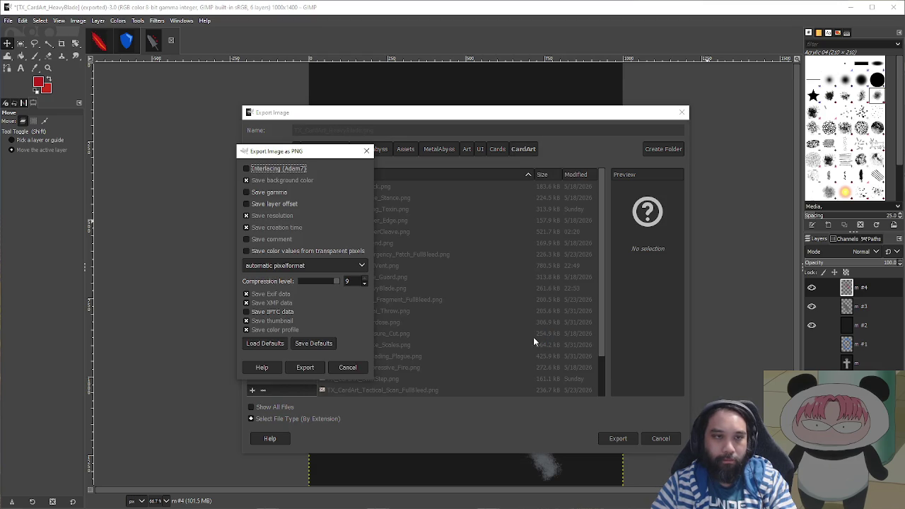
click(305, 367)
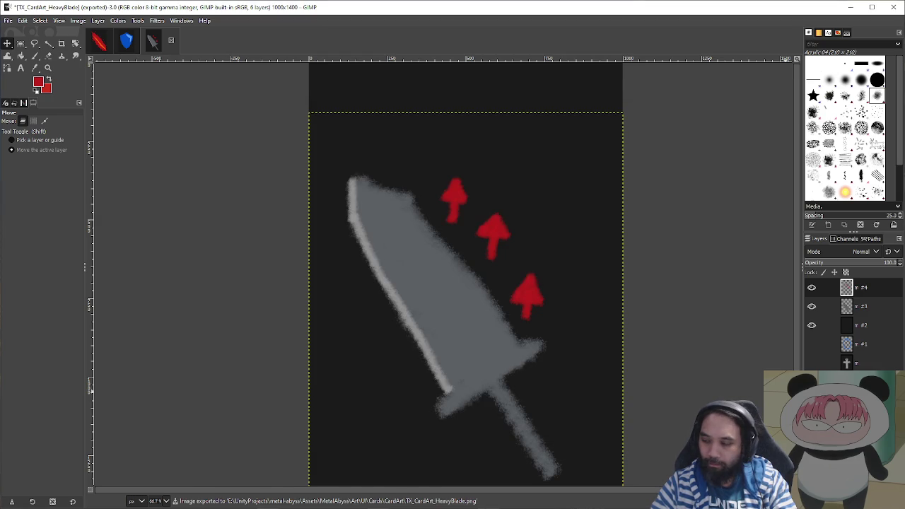
key(alt+Tab)
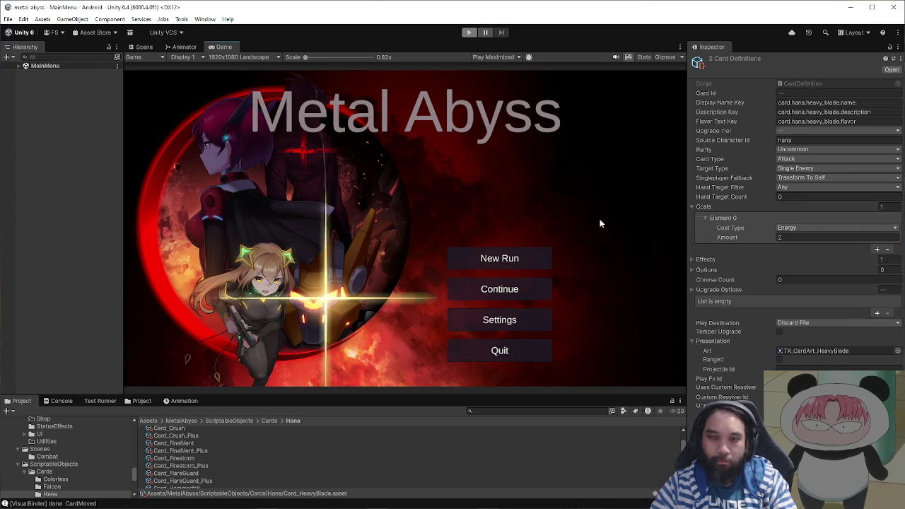
- Enter play mode, start a new run as Hana, and go to the combat node
click(468, 32)
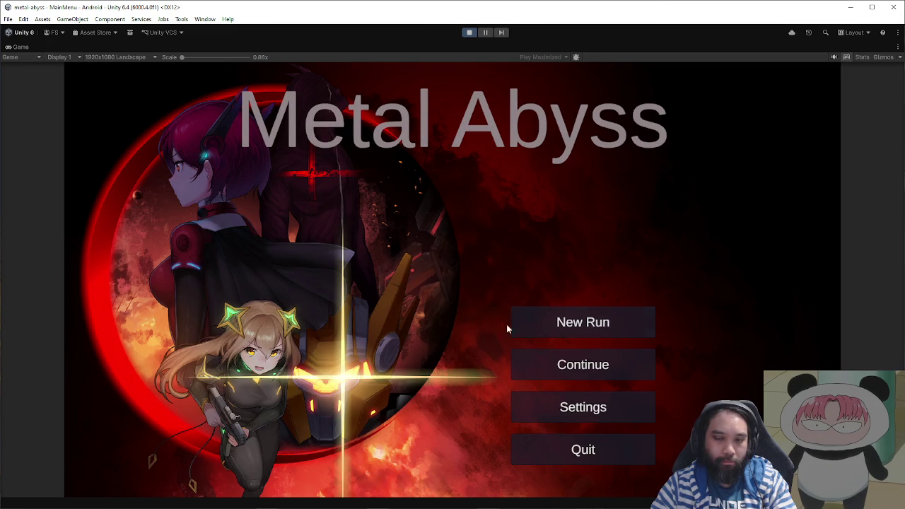
click(551, 321)
click(475, 277)
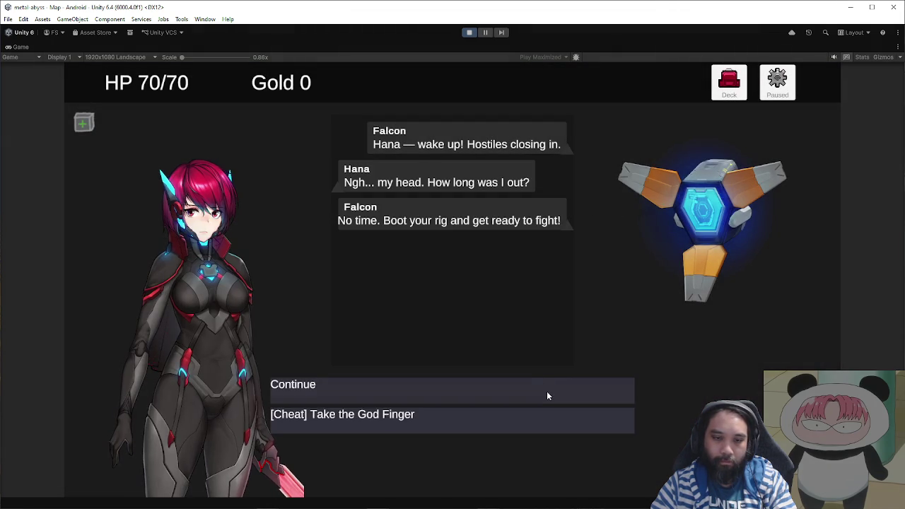
click(547, 391)
click(315, 249)
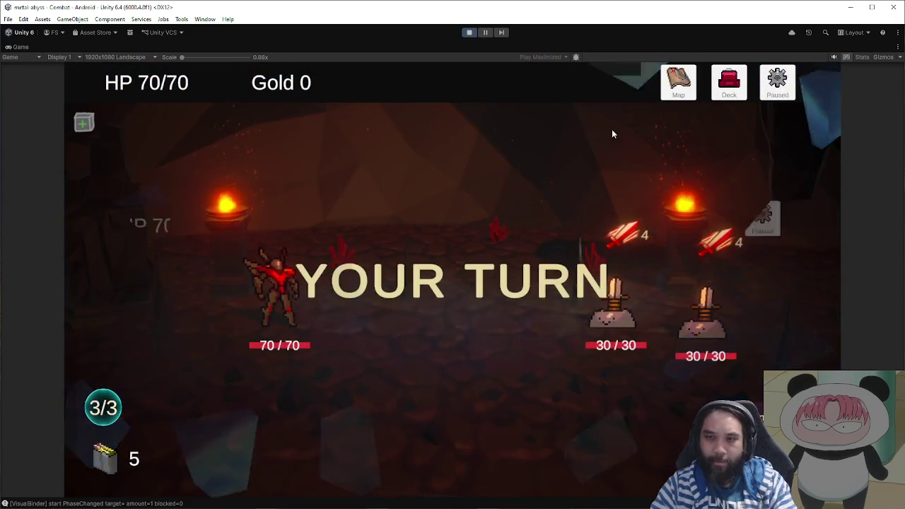
- Browse the debug card list from the pause menu, then close it and resume the game
click(776, 85)
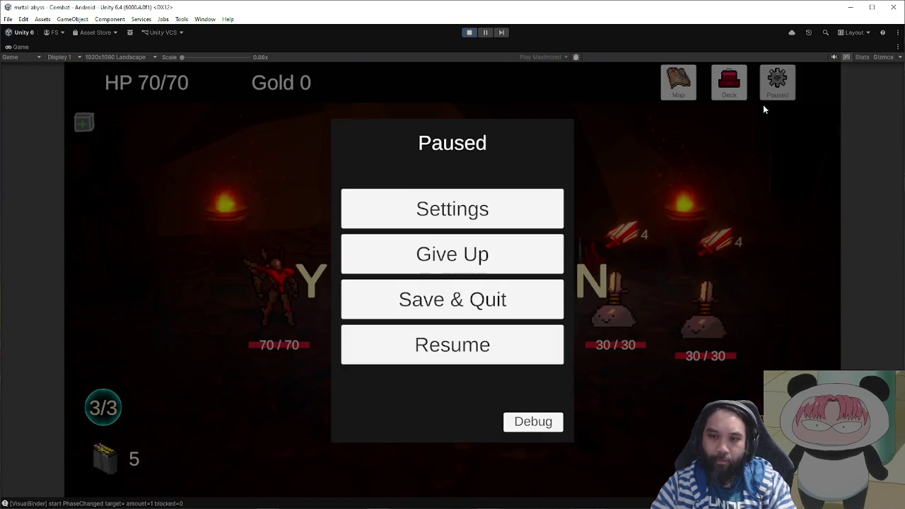
click(534, 422)
click(417, 148)
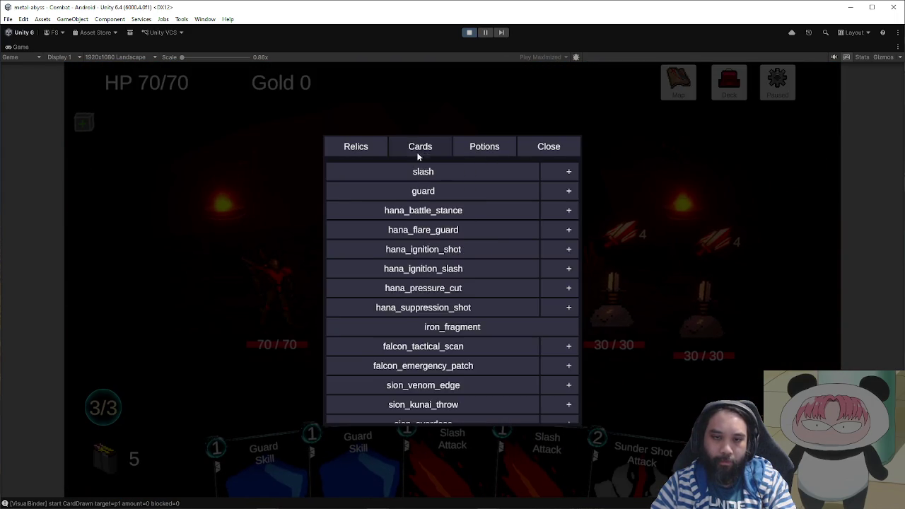
scroll(479, 312, up, 3)
scroll(475, 308, down, 4)
scroll(471, 310, down, 1)
scroll(471, 310, down, 2)
click(537, 147)
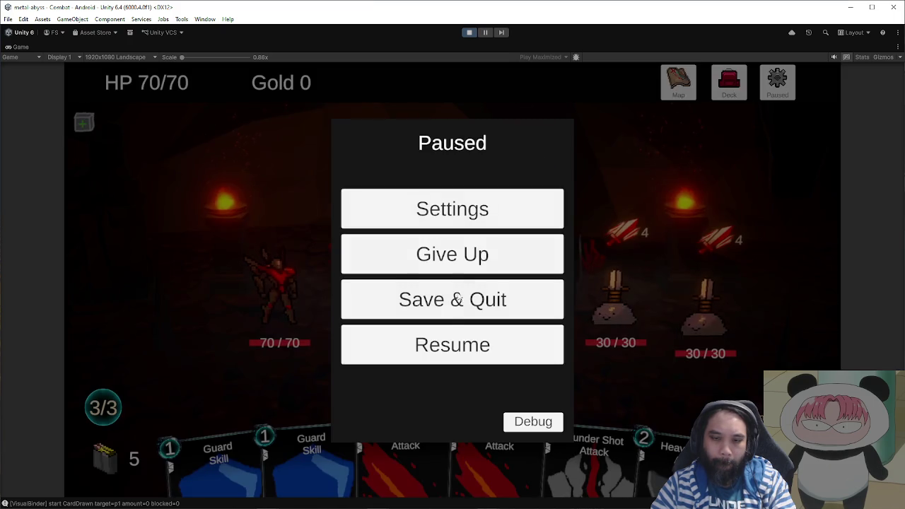
click(527, 346)
- Play Heavy Blade Attack on the left enemy, stop the game, and move the sketch reference up-left
click(669, 460)
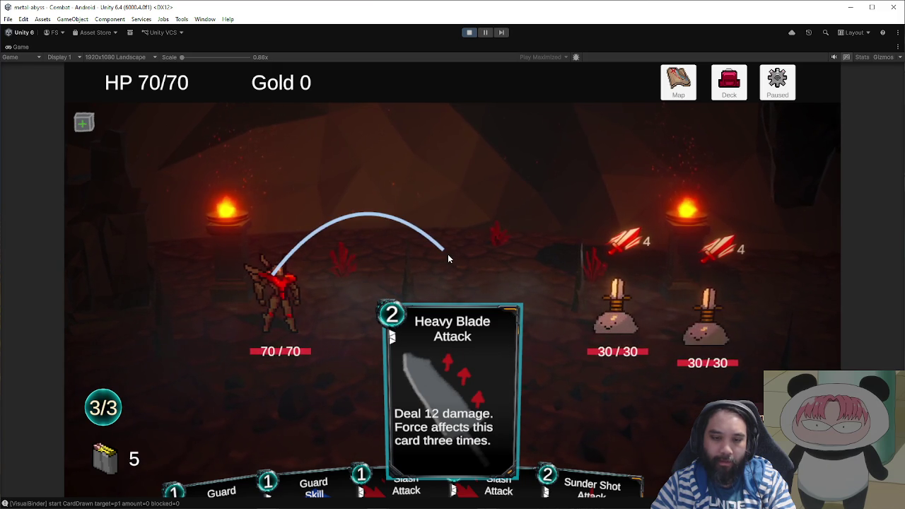
click(603, 290)
click(468, 33)
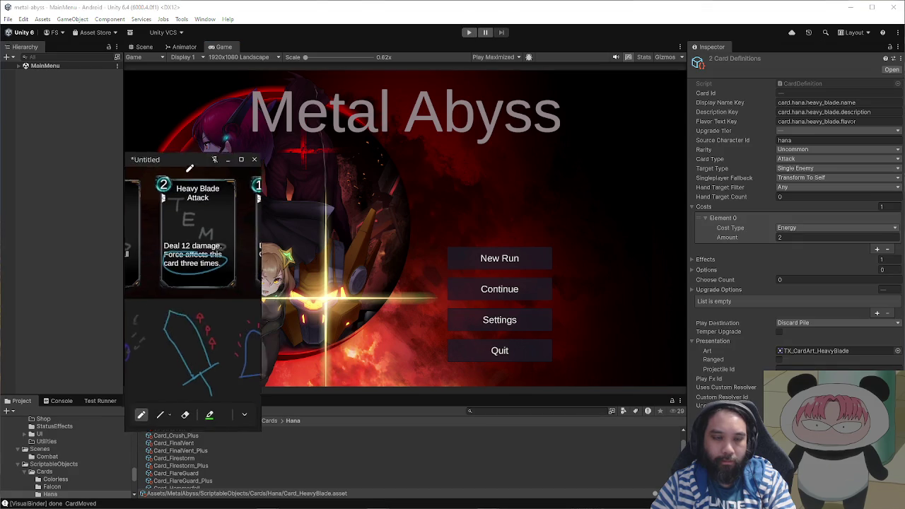
drag(189, 166, 99, 126)
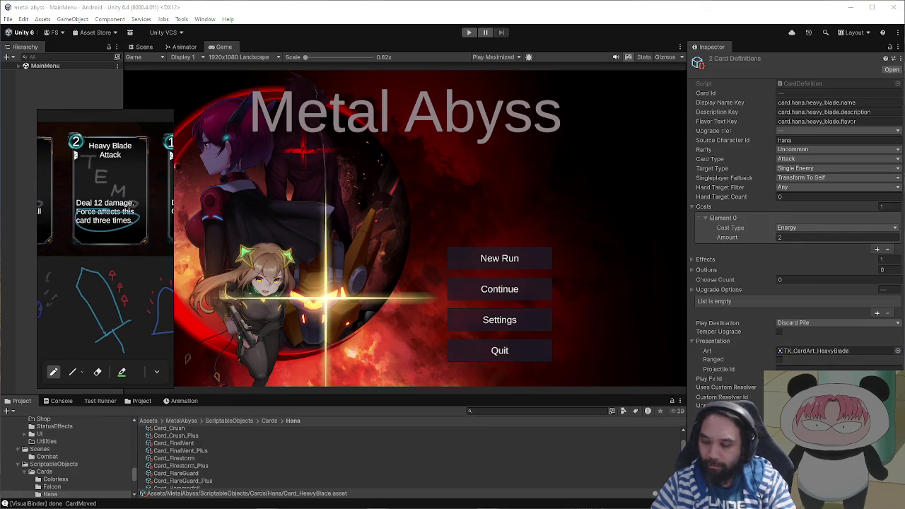
- Back in GIMP, hide the red arrows and kunai layers, leaving the dark background and sword visible
key(alt+Tab)
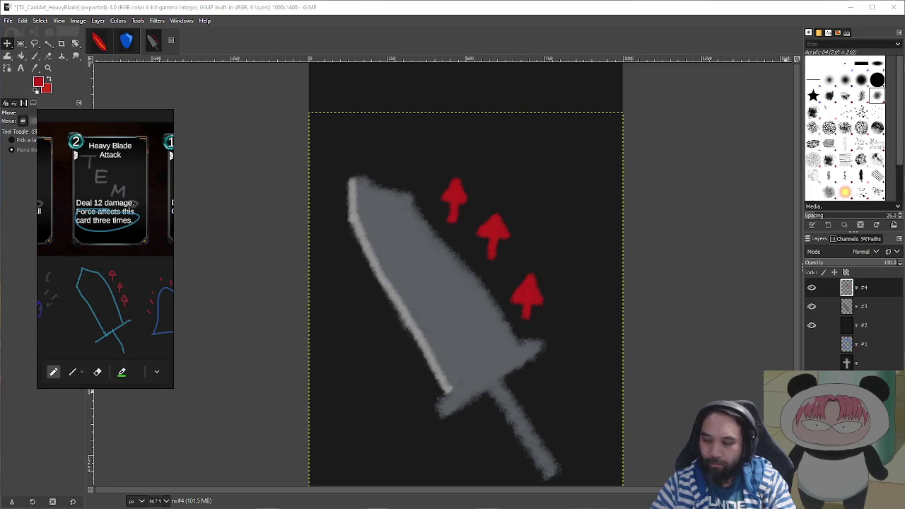
drag(85, 117, 187, 116)
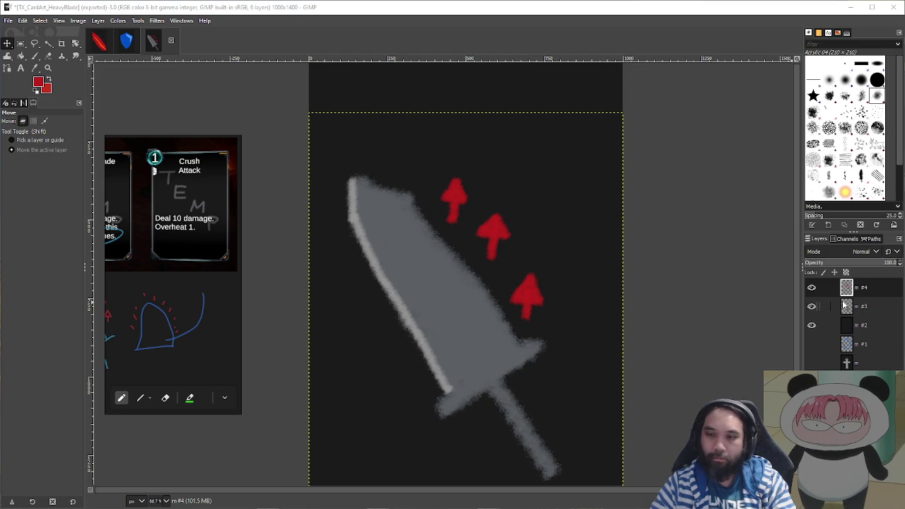
click(812, 288)
click(812, 306)
click(814, 326)
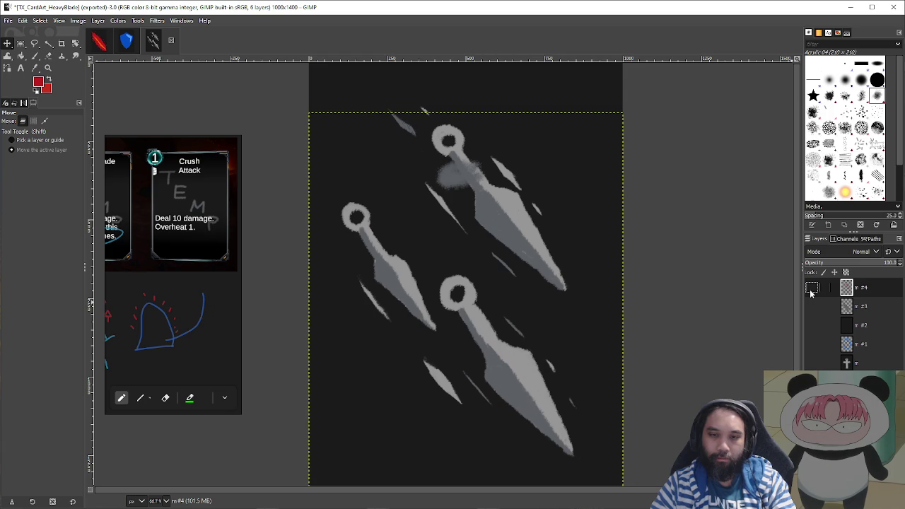
click(812, 344)
click(813, 325)
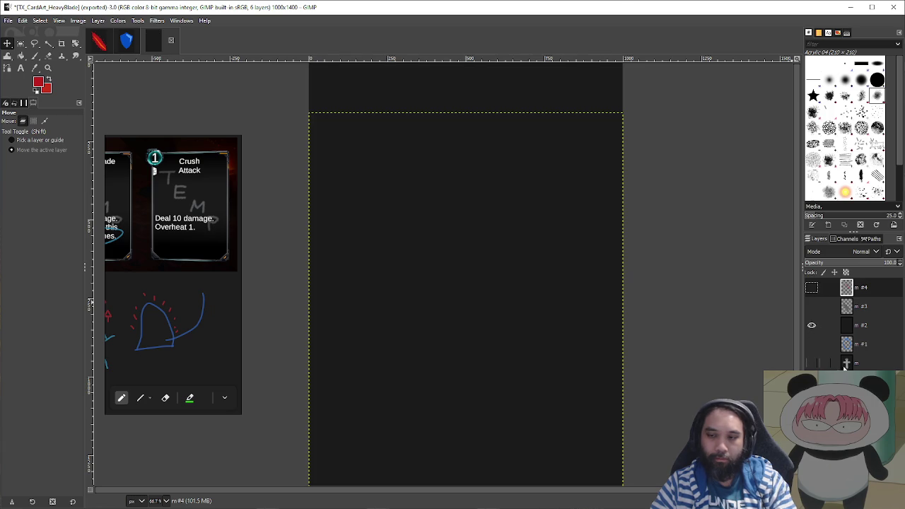
click(813, 307)
- Sample the sword's grey as the paint colour with the Color Picker
click(856, 307)
key(i)
key(o)
click(463, 293)
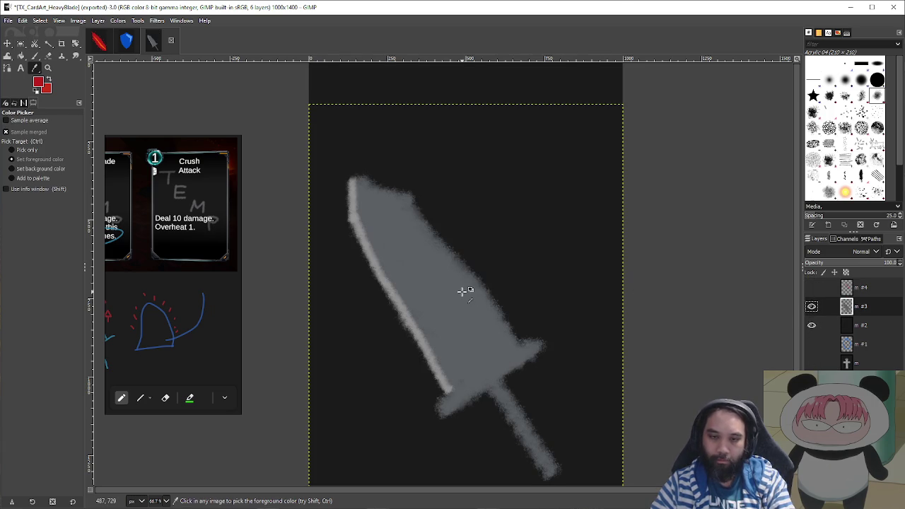
- Hide the sword and arrows layers, make the arrows layer active, and start a new layer
click(812, 306)
click(812, 288)
click(812, 287)
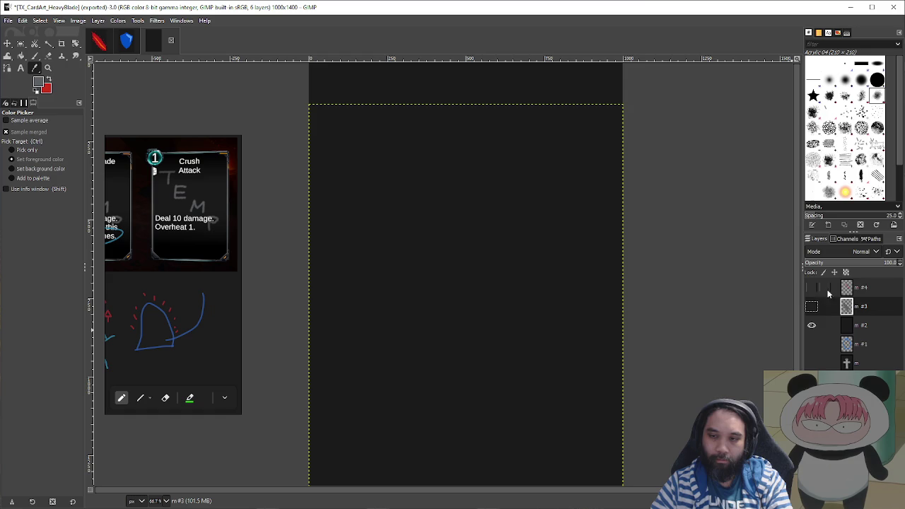
click(852, 288)
key(ctrl+shift+n)
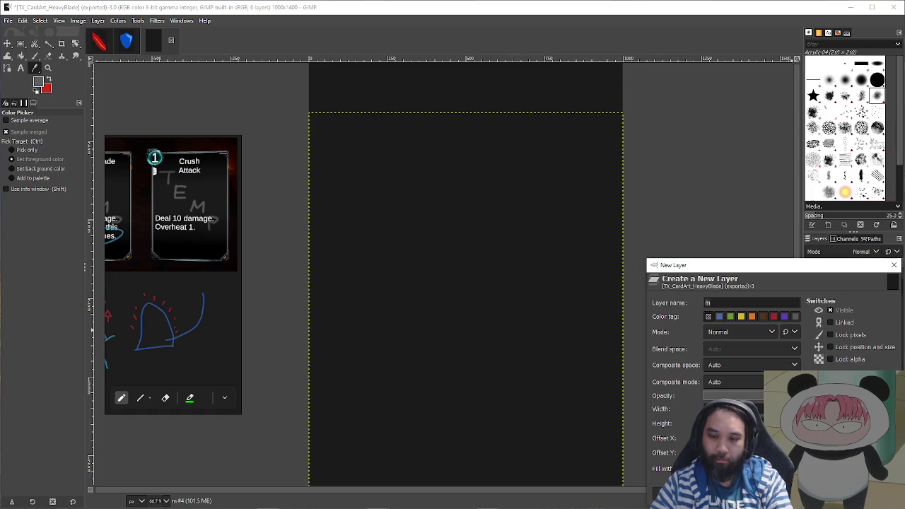
- Add the new layer and sketch the grey cube's top and front edges with the Paintbrush
key(Return)
key(p)
mouse_move(536, 196)
mouse_down()
mouse_move(469, 297)
mouse_move(485, 273)
mouse_up()
key(ctrl+z)
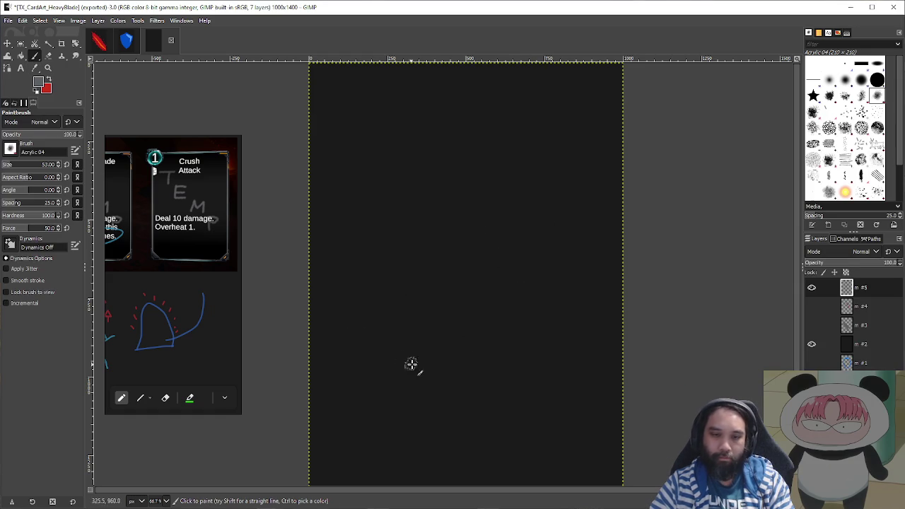
mouse_move(561, 142)
mouse_down()
mouse_move(536, 279)
mouse_move(472, 326)
mouse_up()
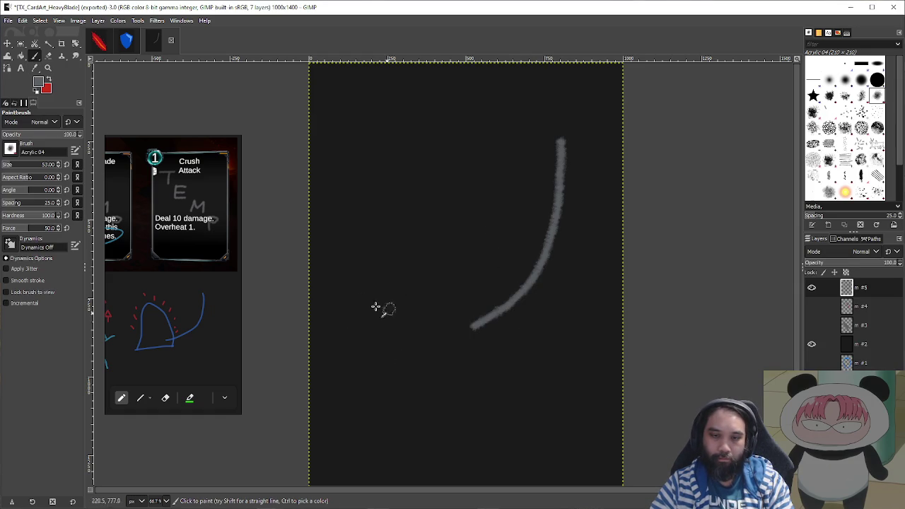
key(ctrl+z)
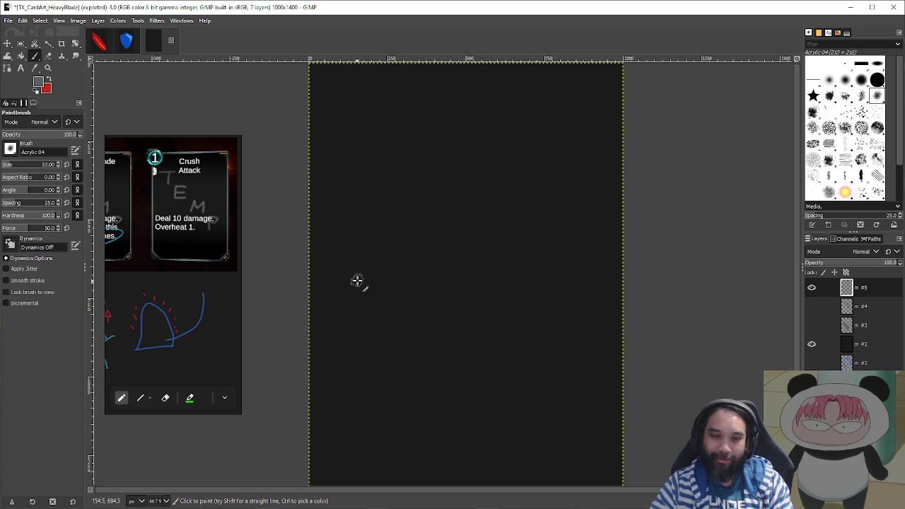
mouse_move(359, 275)
mouse_down()
mouse_move(427, 268)
mouse_move(419, 318)
mouse_move(350, 283)
mouse_move(358, 366)
mouse_move(433, 375)
mouse_move(442, 275)
mouse_up()
drag(407, 312, 406, 390)
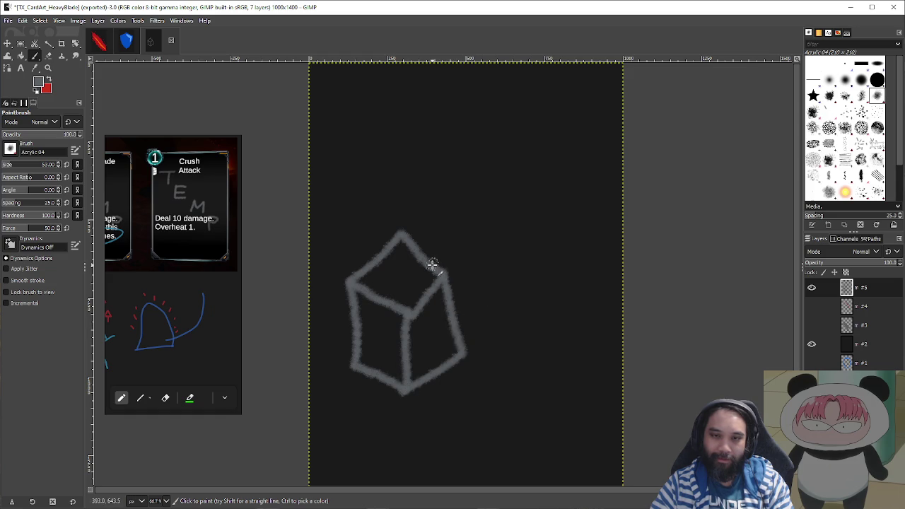
- Try poker handle strokes rising from the cube, undo them, and redraw a short handle line
mouse_move(438, 262)
mouse_down()
mouse_move(518, 158)
mouse_move(523, 129)
mouse_up()
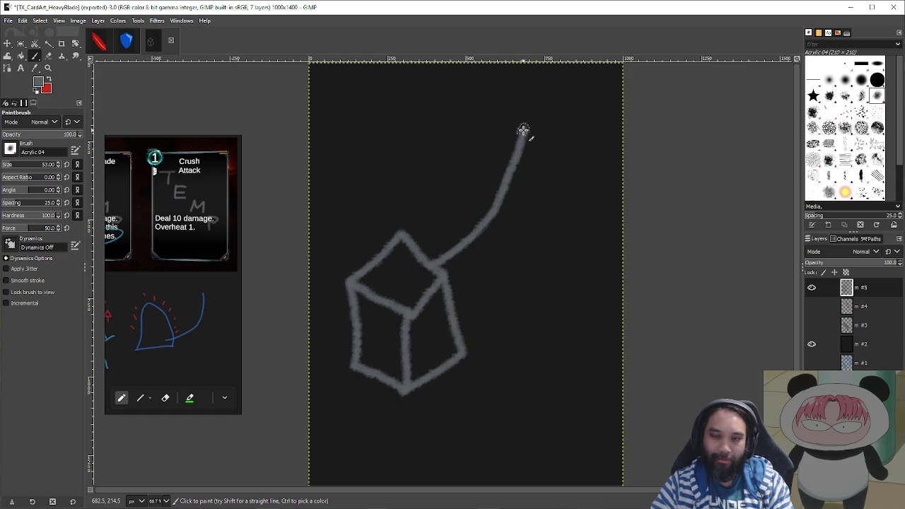
mouse_move(518, 201)
mouse_down()
mouse_move(497, 243)
mouse_move(453, 278)
mouse_up()
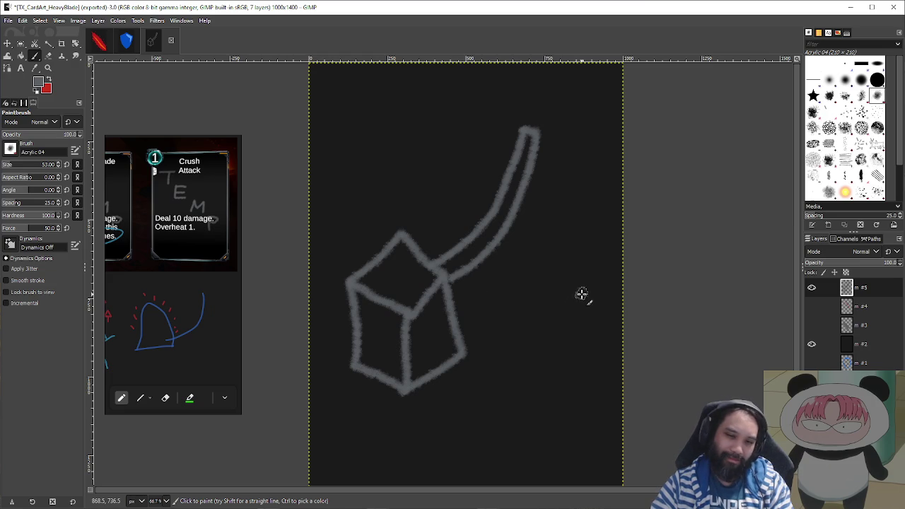
key(ctrl+z)
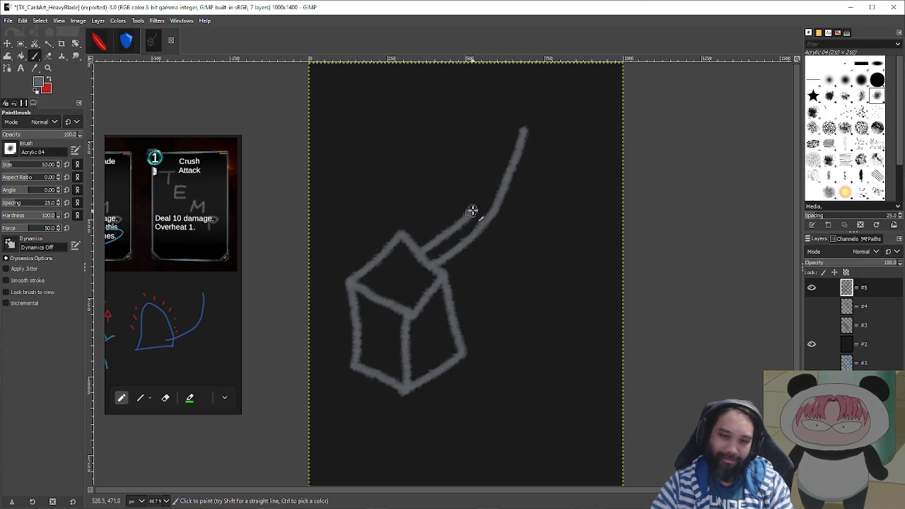
mouse_move(426, 251)
mouse_down()
mouse_move(471, 217)
mouse_move(511, 123)
mouse_up()
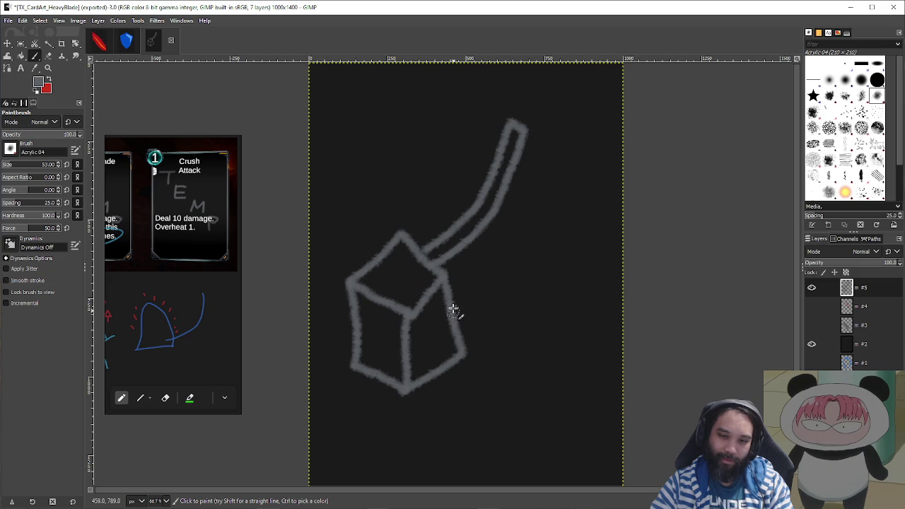
key(ctrl+z)
key(ctrl+z)
key(ctrl+z)
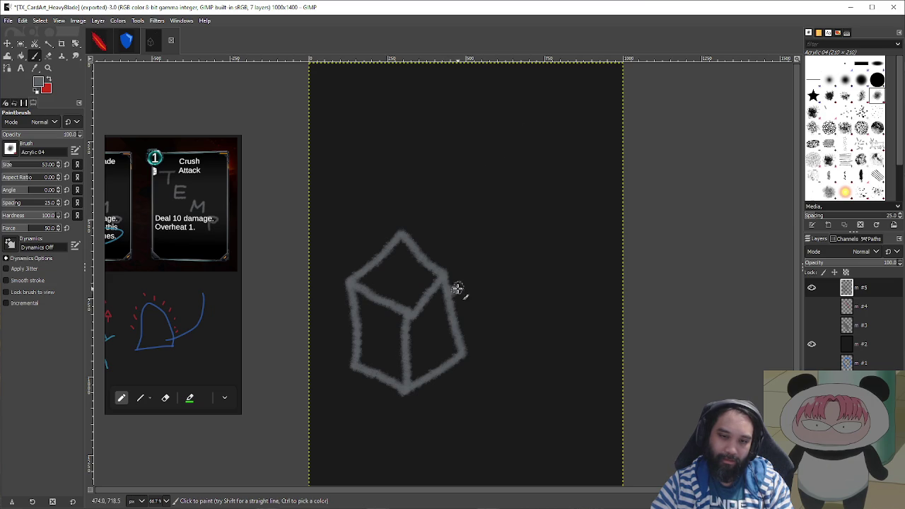
mouse_move(467, 278)
mouse_down()
mouse_move(503, 217)
mouse_move(532, 133)
mouse_move(533, 198)
mouse_move(501, 273)
mouse_move(452, 313)
mouse_up()
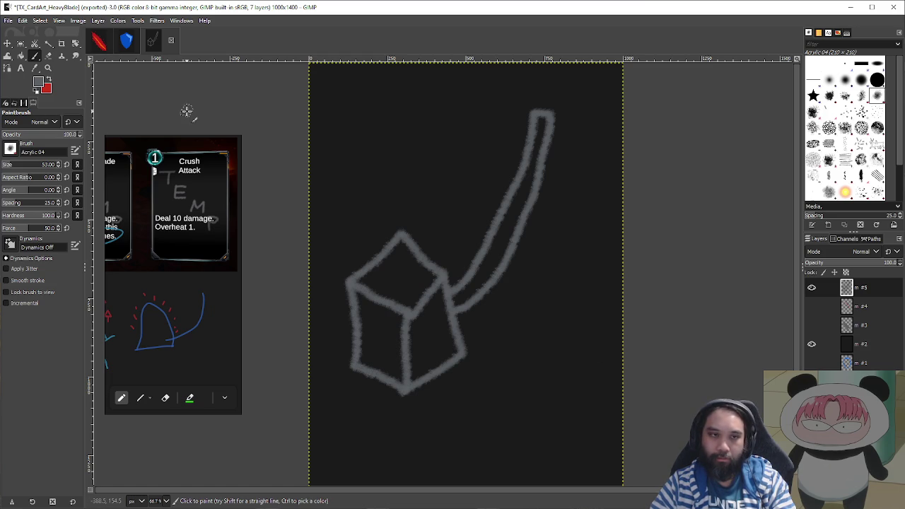
- Shift the sketch layer up and to the right with the Move tool
mouse_move(170, 145)
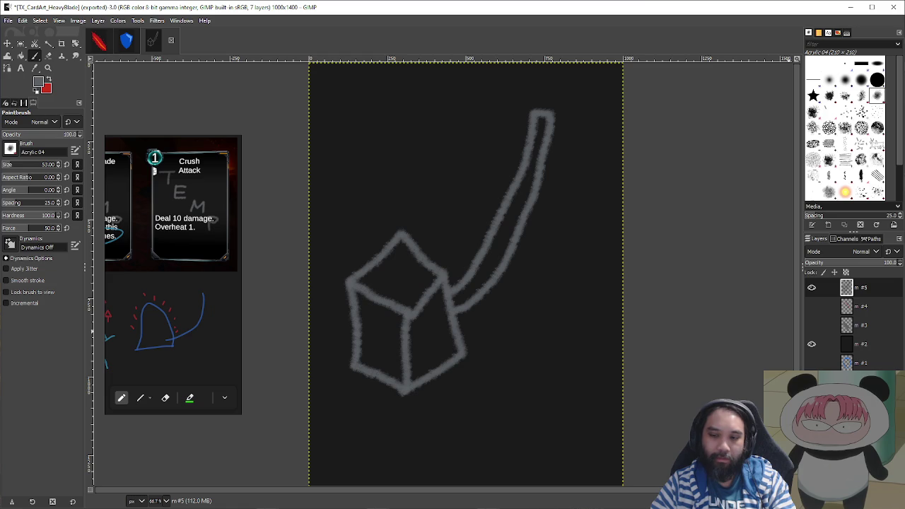
key(m)
drag(545, 295, 600, 277)
- Add a new layer, sample red from the slash card art, and try a red curve under the cube
key(shift+ctrl+n)
key(Return)
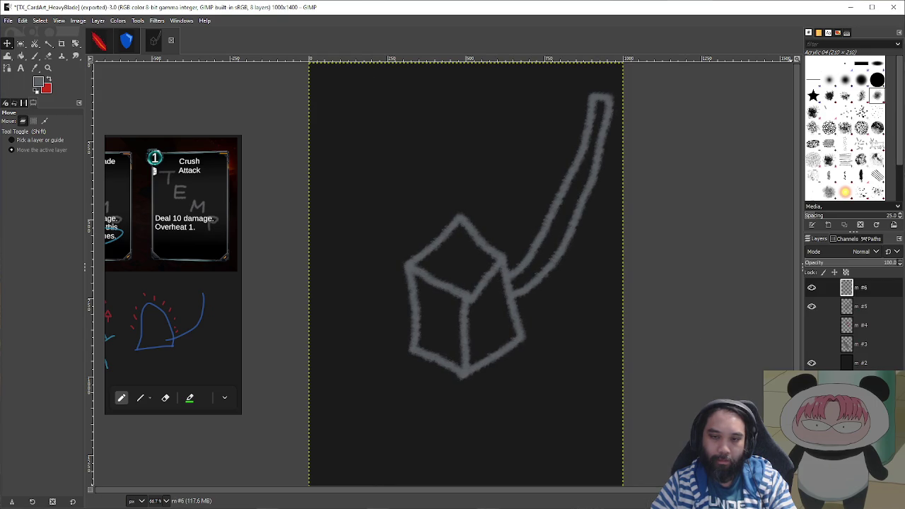
key(o)
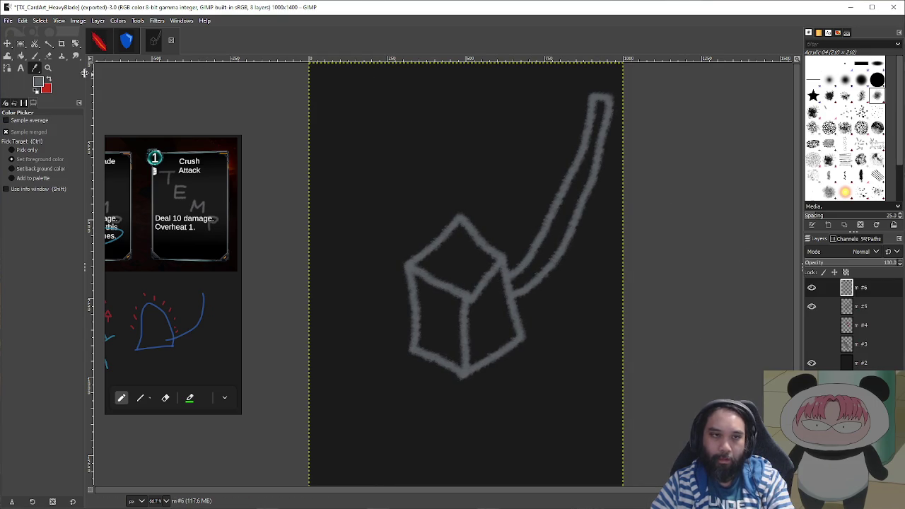
click(98, 43)
click(400, 181)
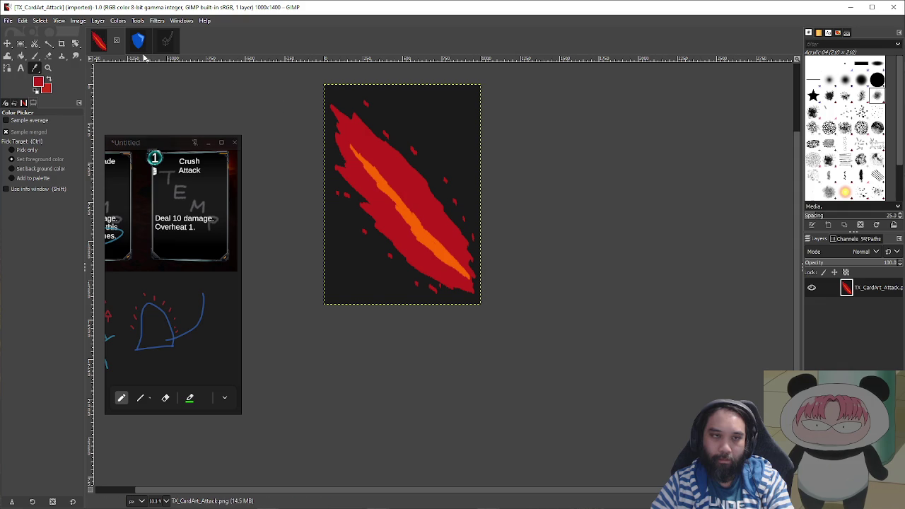
click(165, 42)
key(p)
mouse_move(495, 386)
mouse_down()
mouse_move(506, 327)
mouse_move(476, 370)
mouse_move(467, 346)
mouse_move(516, 363)
mouse_up()
key(ctrl+z)
key(ctrl+z)
key(ctrl+z)
key(ctrl+z)
- Enlarge the brush and paint a red glow beneath the cube
key(bracketright)
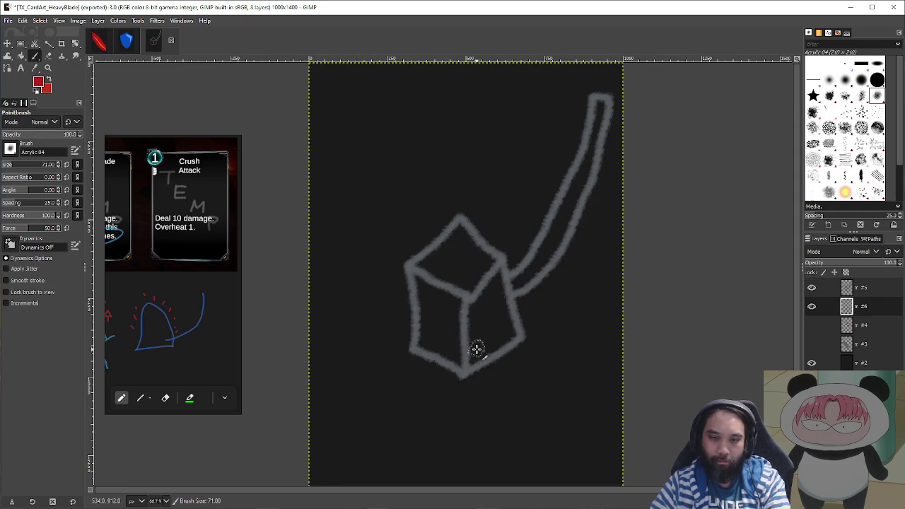
key(bracketright)
mouse_move(486, 347)
mouse_down()
mouse_move(451, 337)
mouse_move(461, 370)
mouse_move(420, 361)
mouse_up()
mouse_move(511, 352)
mouse_down()
mouse_move(535, 352)
mouse_move(410, 360)
mouse_move(387, 348)
mouse_move(418, 334)
mouse_move(503, 344)
mouse_up()
key(ctrl+z)
key(ctrl+z)
mouse_move(389, 349)
mouse_down()
mouse_move(424, 363)
mouse_move(516, 370)
mouse_move(532, 362)
mouse_move(478, 372)
mouse_move(418, 354)
mouse_move(394, 330)
mouse_move(389, 368)
mouse_move(465, 392)
mouse_move(542, 360)
mouse_move(510, 378)
mouse_move(442, 377)
mouse_move(402, 360)
mouse_up()
key(ctrl+z)
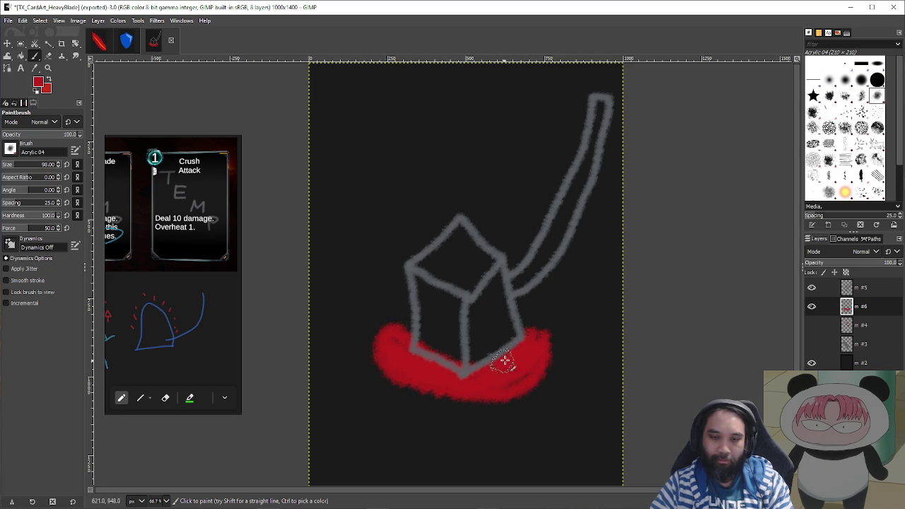
mouse_move(537, 339)
mouse_down()
mouse_move(545, 370)
mouse_move(531, 368)
mouse_up()
drag(464, 399, 430, 397)
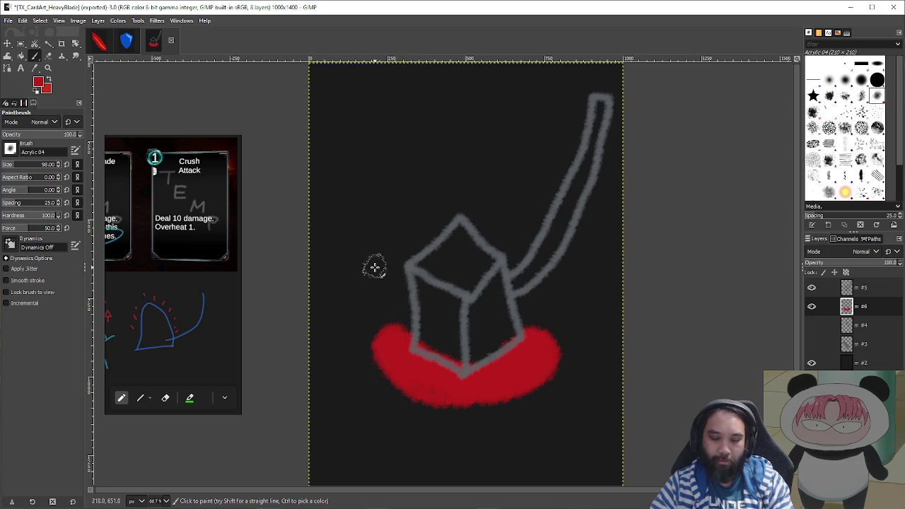
- Sample orange from the slash art and paint an orange band inside the red glow with a smaller brush
key(alt+1)
ctrl+click(434, 238)
key(alt+3)
key(bracketleft)
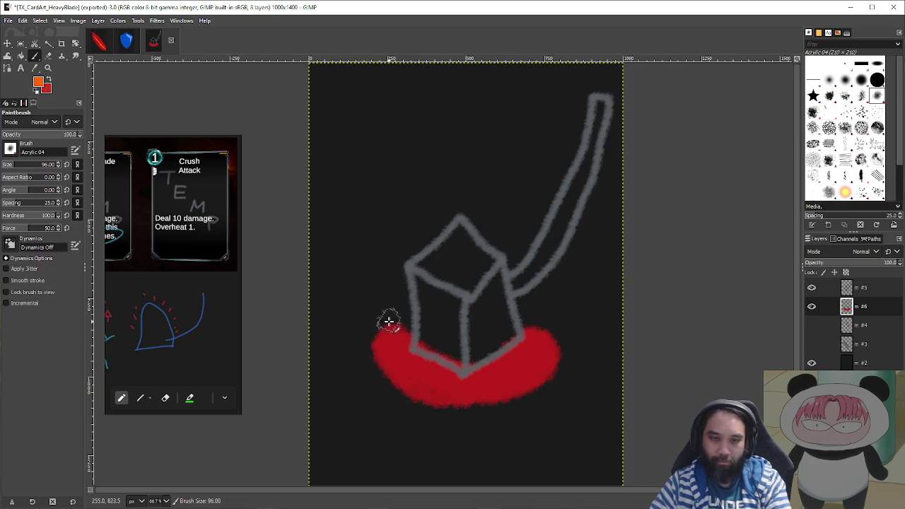
key(bracketleft)
key(bracketleft)
key(bracketleft)
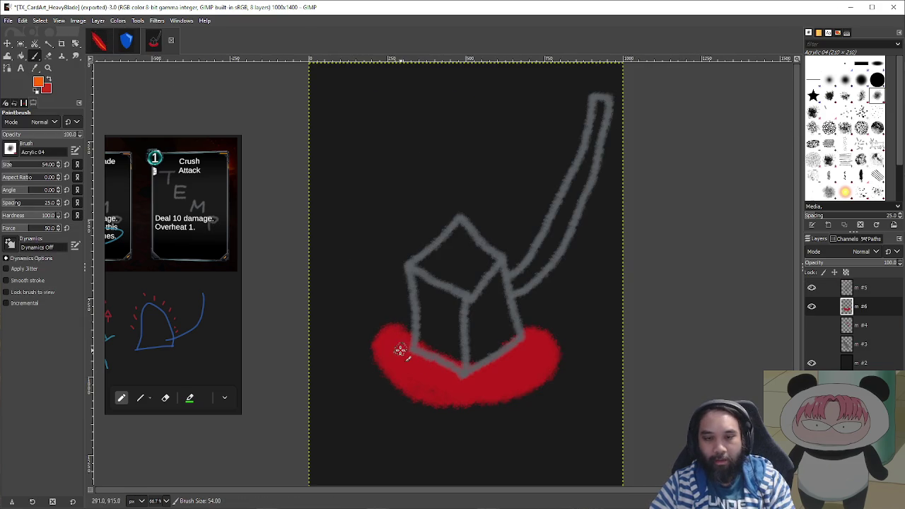
mouse_move(398, 346)
mouse_down()
mouse_move(415, 363)
mouse_move(423, 357)
mouse_up()
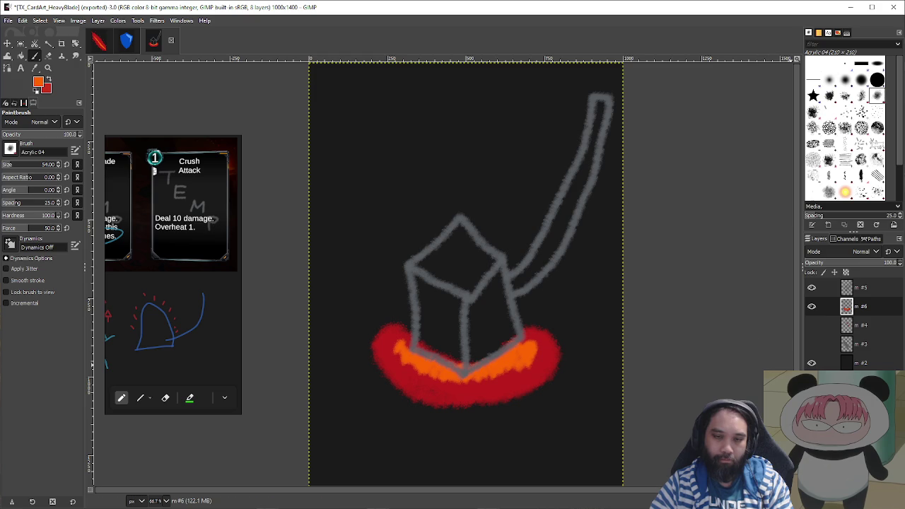
key(shift+ctrl+n)
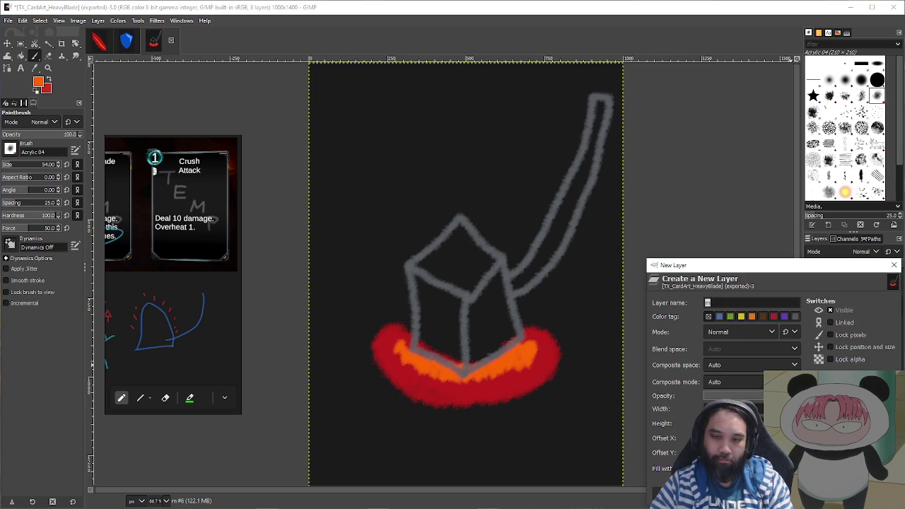
- On a new layer, pick a light grey and fill the inside of the cube
key(Return)
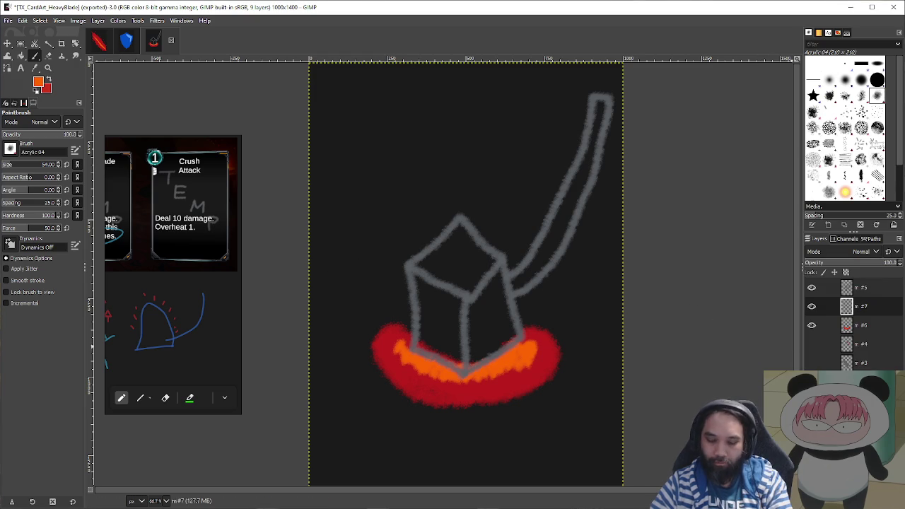
key(o)
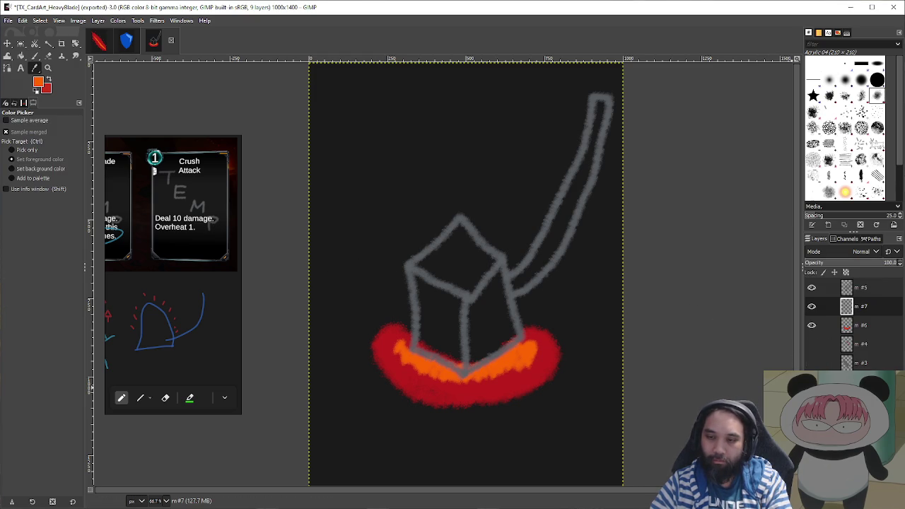
key(ctrl+z)
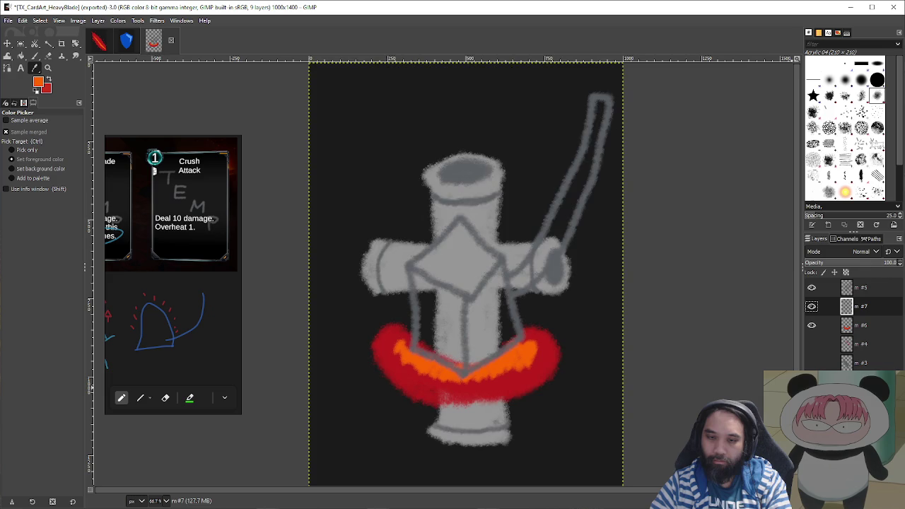
click(484, 216)
key(ctrl+z)
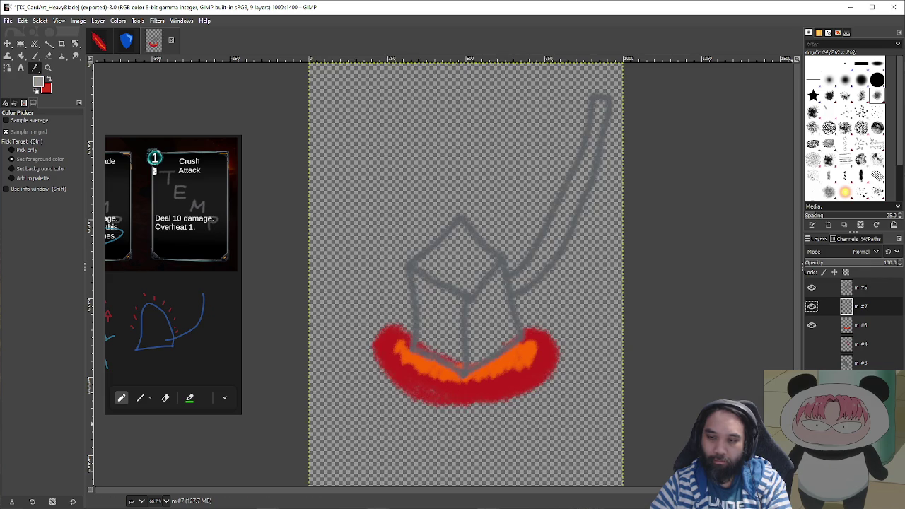
key(ctrl+y)
key(p)
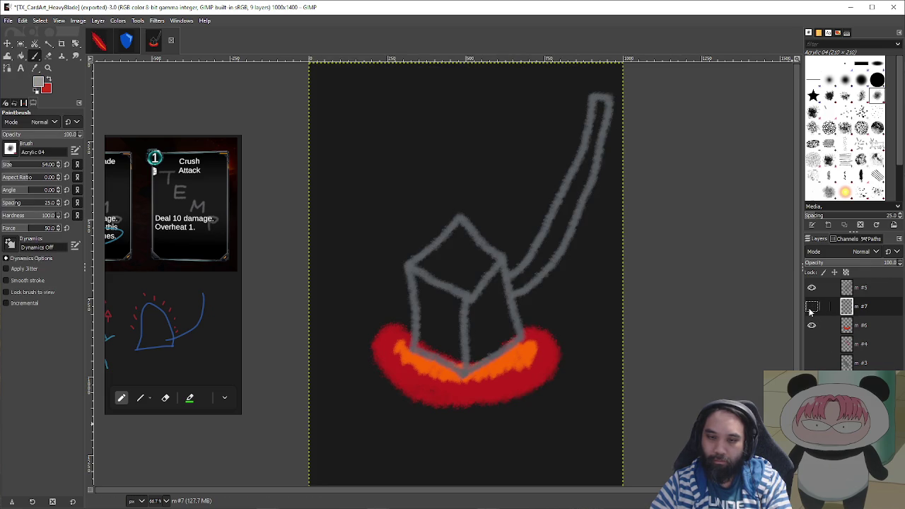
drag(405, 315, 488, 321)
key(ctrl+z)
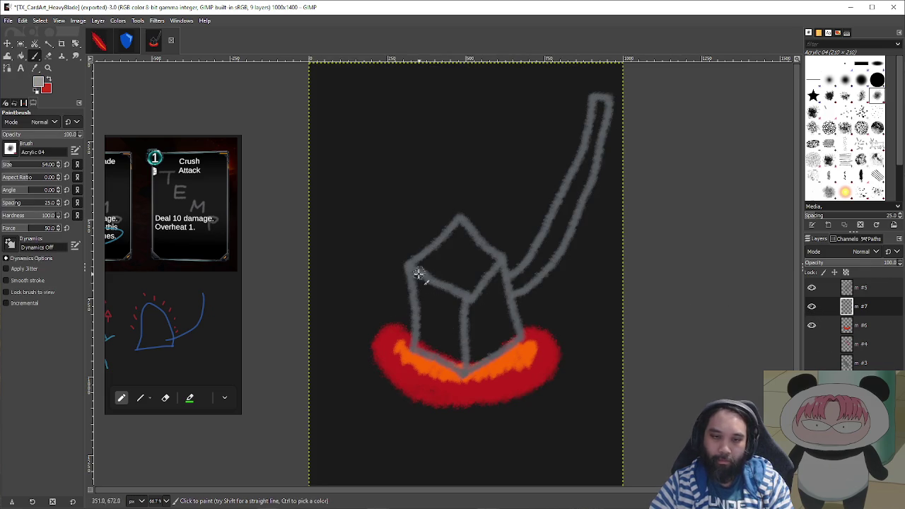
scroll(465, 301, up, 2)
mouse_move(393, 292)
mouse_down()
mouse_move(384, 370)
mouse_move(396, 410)
mouse_move(364, 389)
mouse_move(448, 435)
mouse_move(435, 431)
mouse_move(460, 433)
mouse_move(549, 398)
mouse_move(469, 368)
mouse_move(485, 404)
mouse_move(469, 417)
mouse_move(367, 372)
mouse_move(354, 219)
mouse_move(428, 236)
mouse_move(400, 236)
mouse_move(420, 163)
mouse_move(519, 283)
mouse_move(475, 273)
mouse_move(460, 149)
mouse_move(488, 205)
mouse_move(534, 239)
mouse_move(481, 328)
mouse_move(506, 393)
mouse_move(566, 382)
mouse_move(522, 371)
mouse_move(535, 304)
mouse_move(456, 382)
mouse_move(393, 322)
mouse_move(372, 262)
mouse_move(470, 301)
mouse_move(502, 265)
mouse_up()
- Enlarge the brush and fill the poker handle with light grey
key(bracketright)
key(bracketright)
key(bracketright)
key(bracketright)
key(bracketright)
key(bracketright)
scroll(502, 265, down, 3)
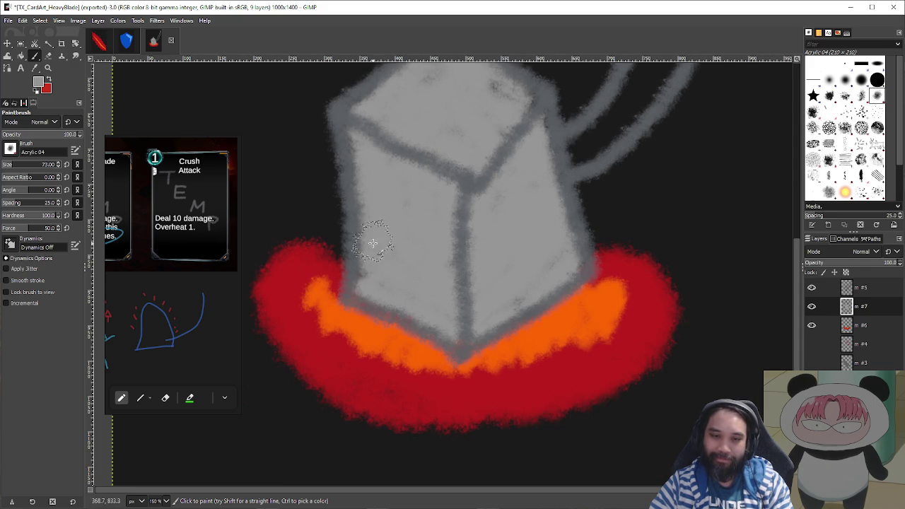
scroll(371, 269, up, 3)
scroll(372, 269, right, 2)
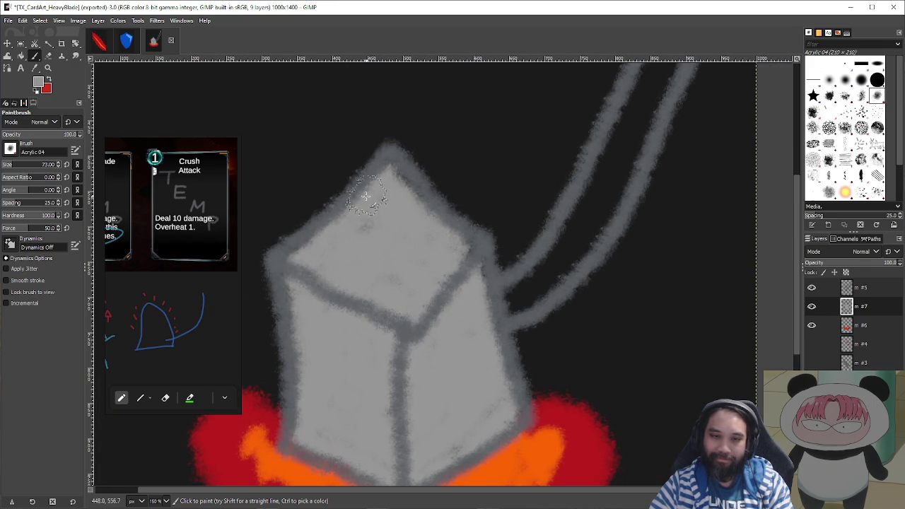
scroll(404, 258, down, 2)
mouse_move(407, 347)
mouse_down()
mouse_move(423, 315)
mouse_move(457, 290)
mouse_move(473, 301)
mouse_move(442, 322)
mouse_move(466, 297)
mouse_move(501, 217)
mouse_move(491, 210)
mouse_move(502, 205)
mouse_up()
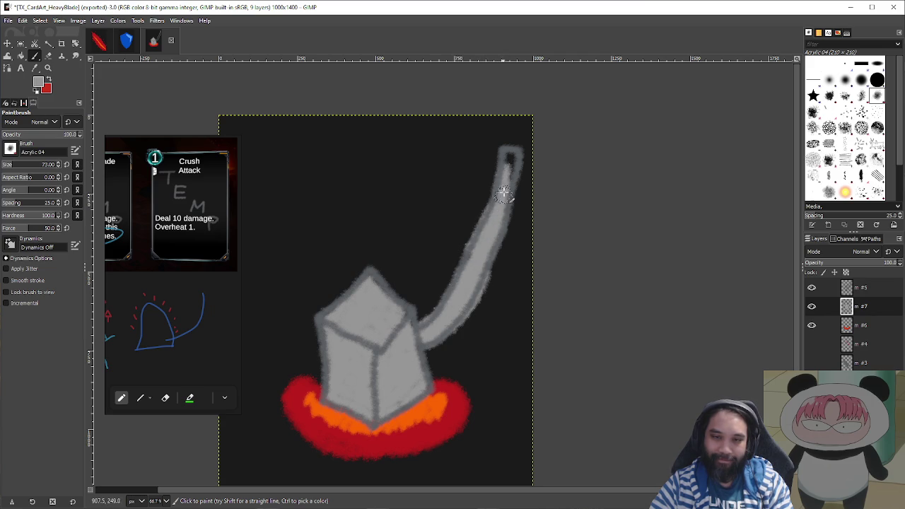
ctrl+scroll(468, 283, up, 4)
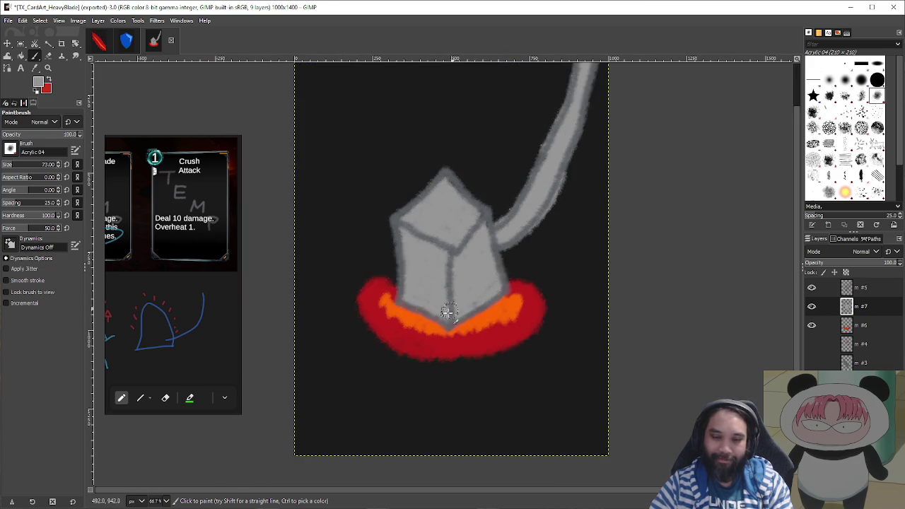
scroll(471, 357, left, 2)
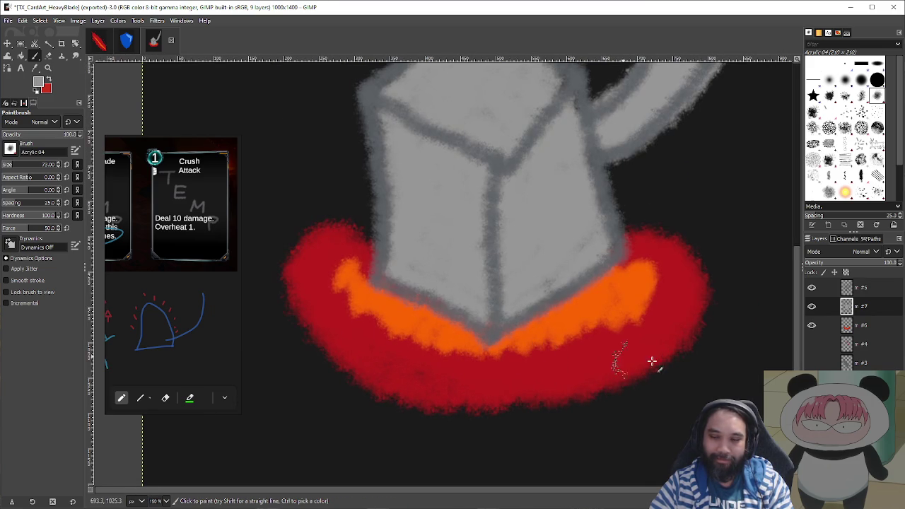
- Make the red and orange glow layer active and toggle its visibility to compare
click(863, 327)
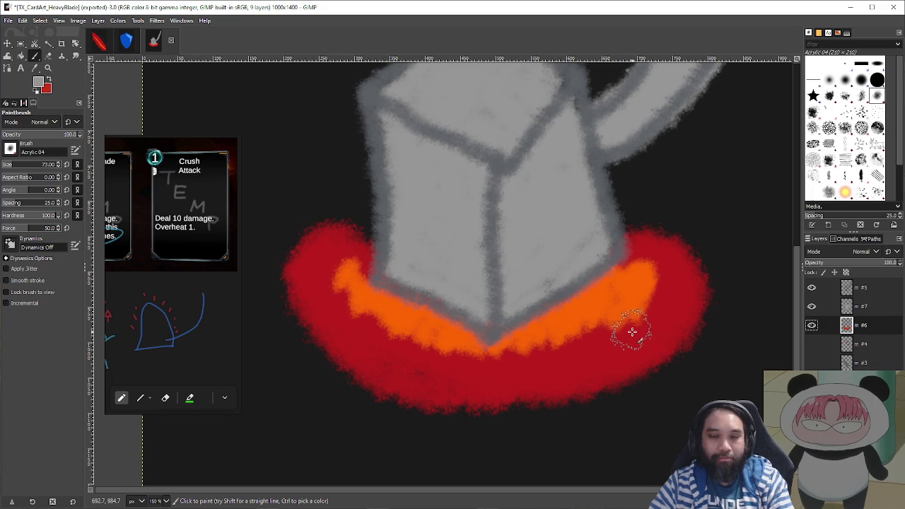
key(o)
click(812, 326)
click(812, 326)
key(p)
- With a smaller brush, add red dabs and jagged flame strokes along the forge base
key(bracketleft)
key(bracketleft)
key(bracketleft)
key(bracketleft)
key(bracketleft)
click(626, 303)
click(623, 285)
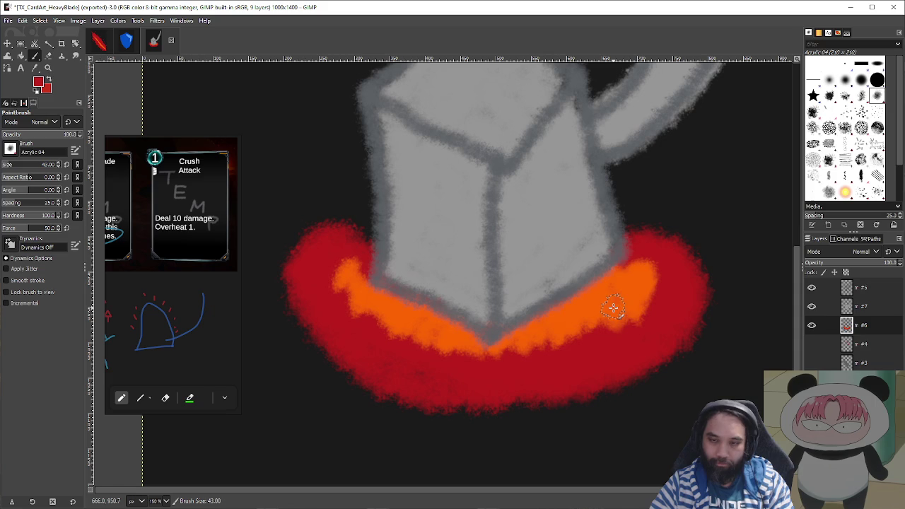
key(bracketleft)
key(bracketleft)
key(bracketleft)
key(bracketleft)
key(bracketleft)
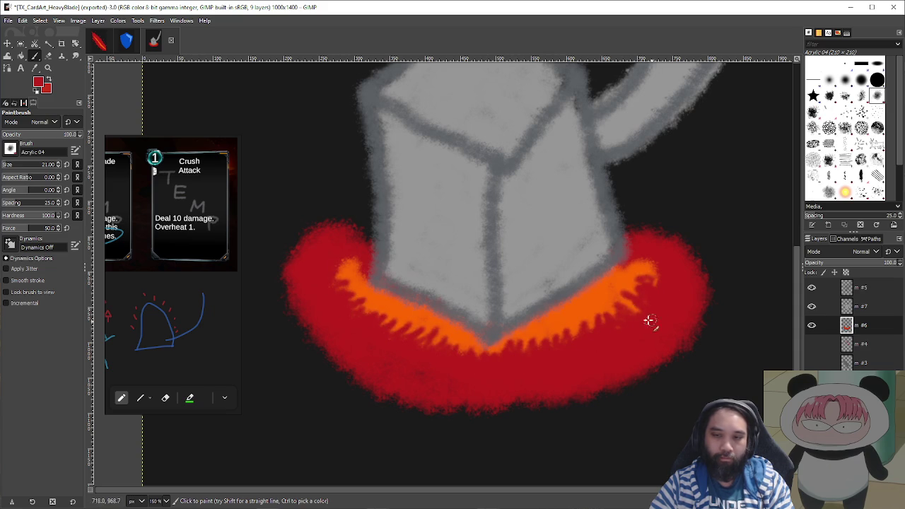
scroll(621, 324, down, 3)
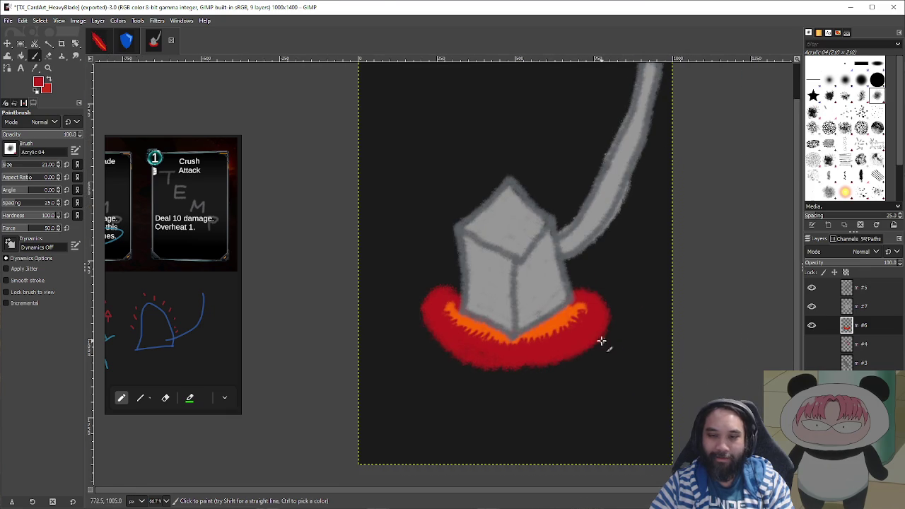
scroll(576, 331, up, 3)
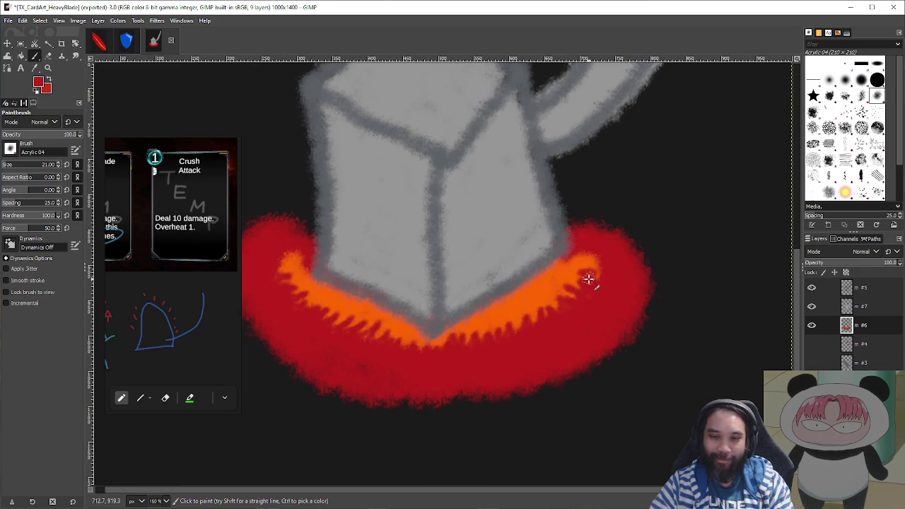
scroll(622, 323, down, 4)
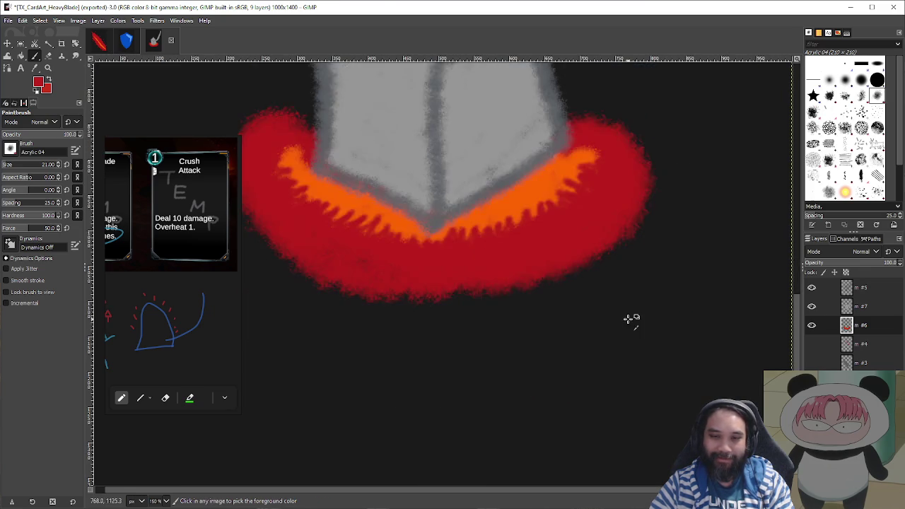
drag(513, 308, 498, 324)
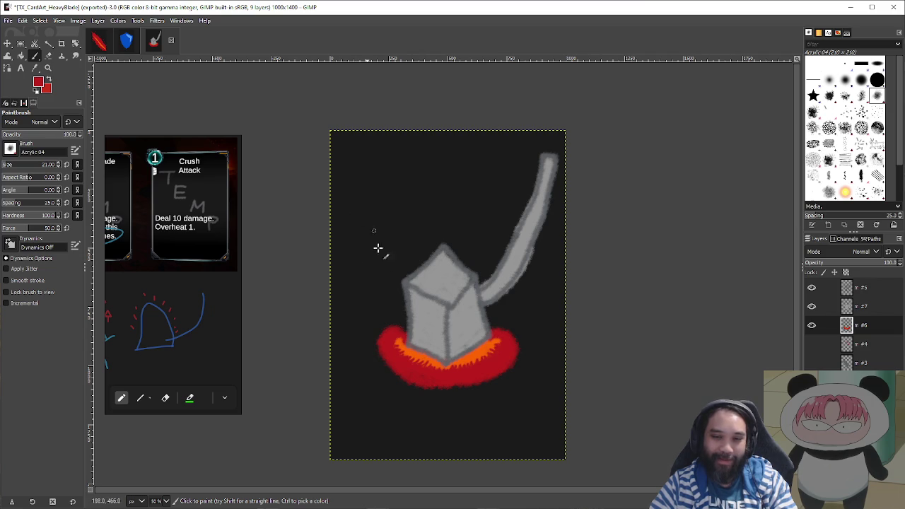
- Undo the stray red stroke, switch to layer #7 and sample the block's grey
key(ctrl+z)
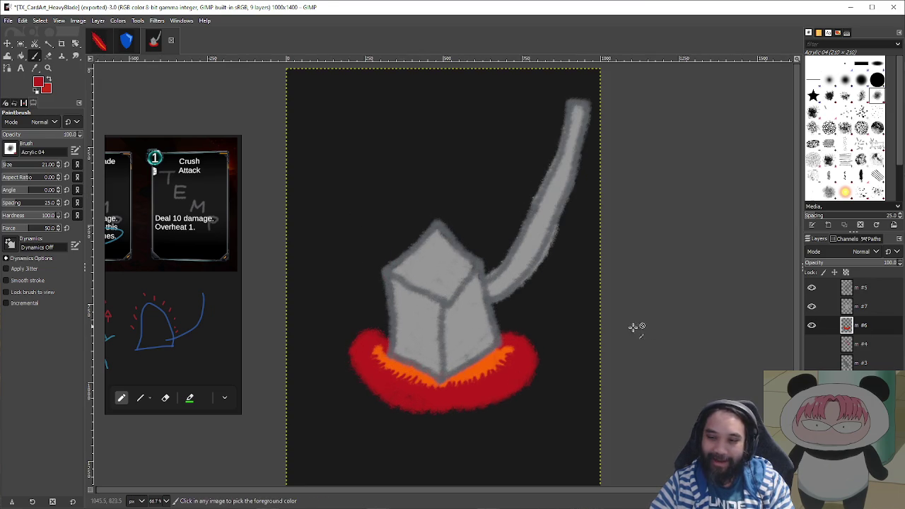
scroll(521, 322, up, 1)
click(863, 307)
ctrl+click(469, 256)
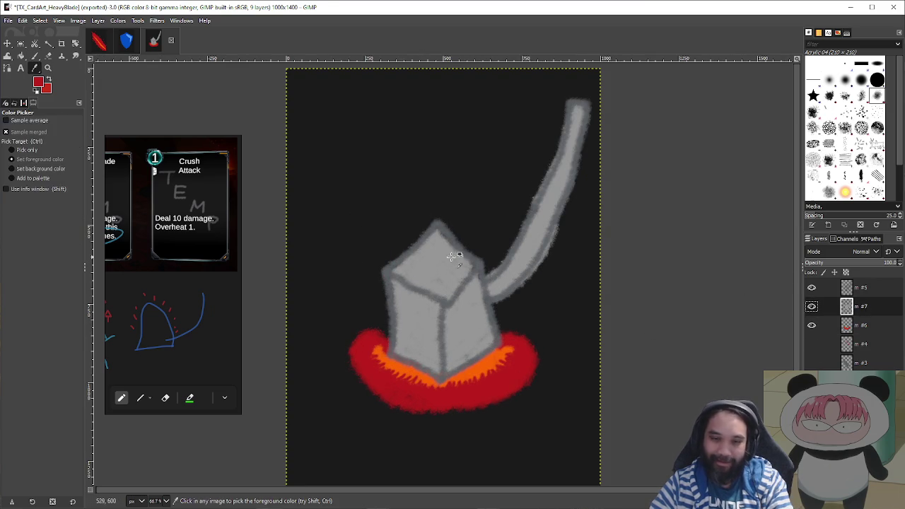
- Try several thin grey strokes above the block, undoing the ones that don't fit
mouse_move(394, 124)
mouse_down()
mouse_move(380, 202)
mouse_move(393, 230)
mouse_up()
mouse_move(428, 118)
mouse_down()
mouse_move(422, 212)
mouse_move(431, 226)
mouse_up()
drag(467, 131, 473, 230)
key(ctrl+z)
key(ctrl+z)
key(ctrl+z)
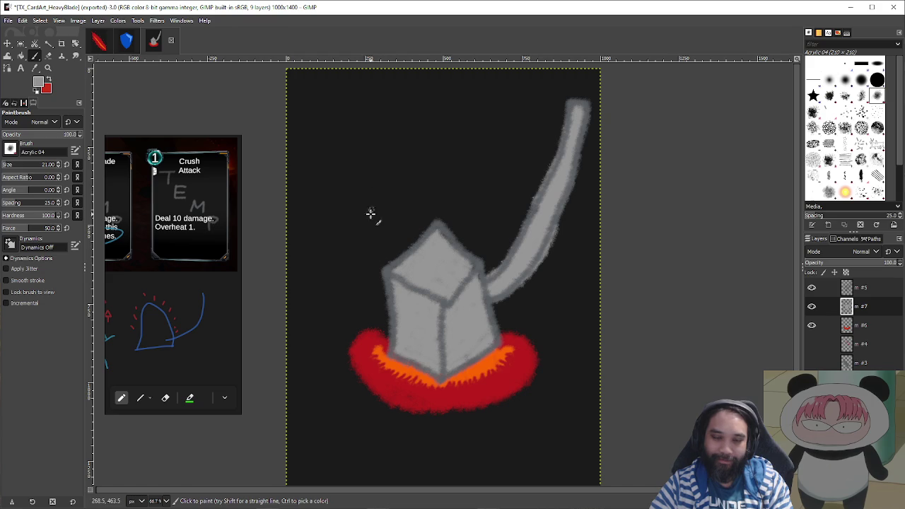
key(ctrl+z)
drag(389, 244, 384, 213)
drag(384, 212, 382, 138)
key(ctrl+z)
key(ctrl+z)
drag(388, 247, 386, 146)
drag(420, 220, 430, 137)
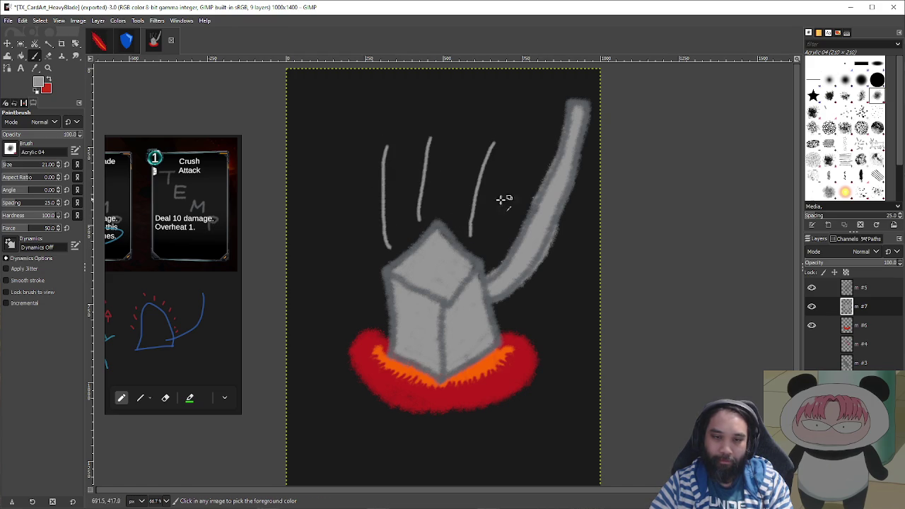
key(ctrl+z)
key(ctrl+z)
key(ctrl+z)
key(ctrl+z)
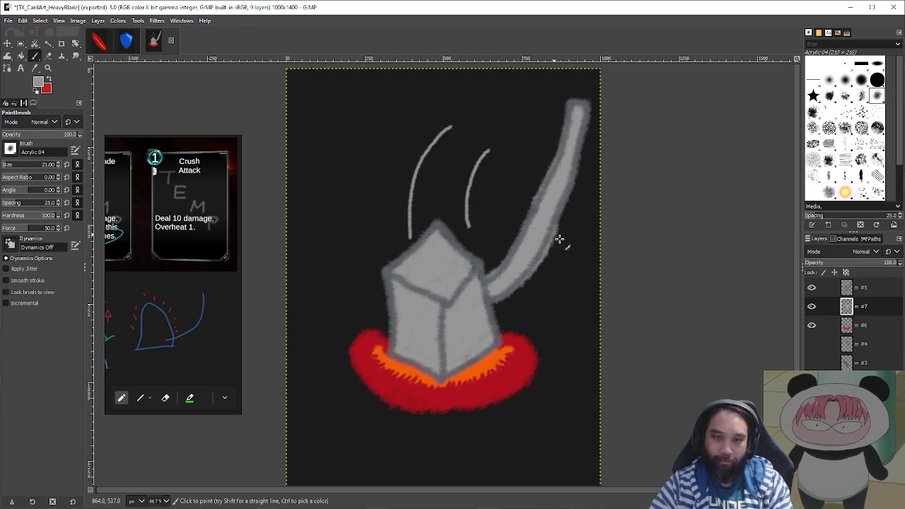
- Add another curved grey line above the block and toggle layer #7 to compare with the sketch
scroll(588, 243, down, 2)
scroll(546, 244, up, 1)
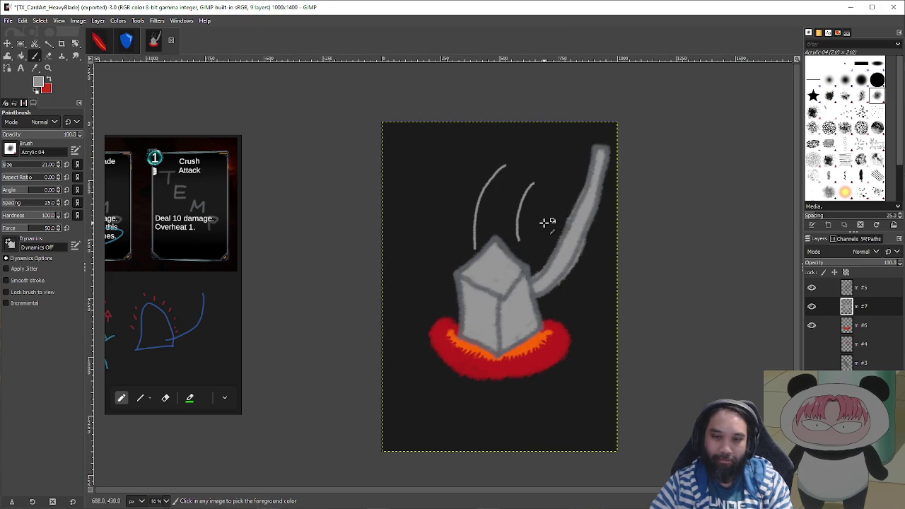
scroll(559, 238, right, 2)
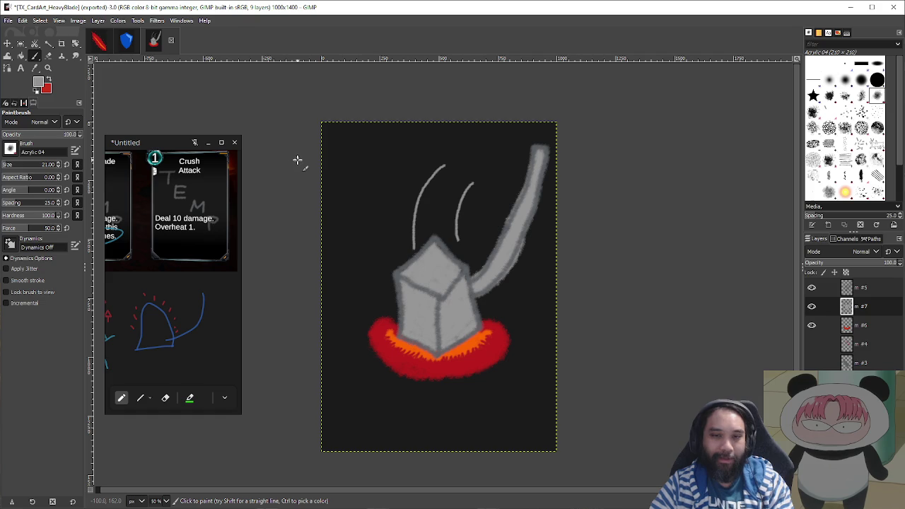
drag(433, 216, 450, 183)
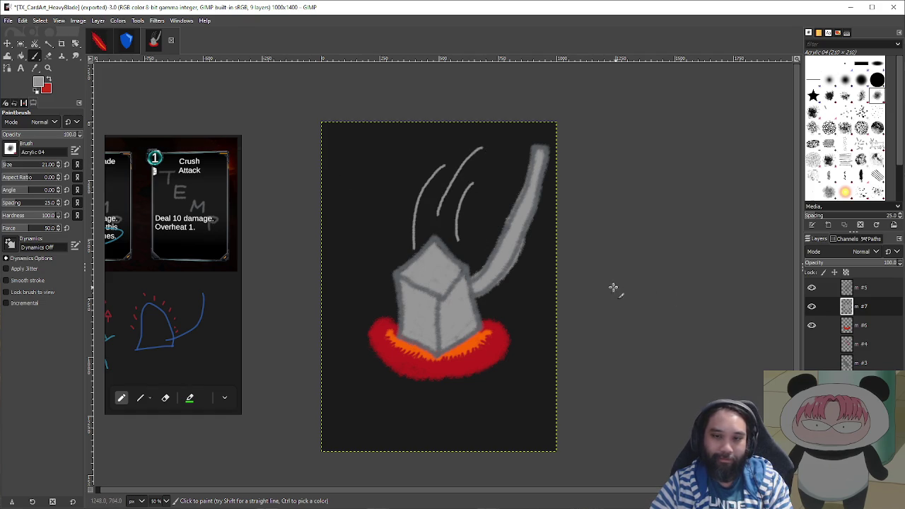
ctrl+scroll(531, 279, up, 2)
click(814, 309)
click(814, 309)
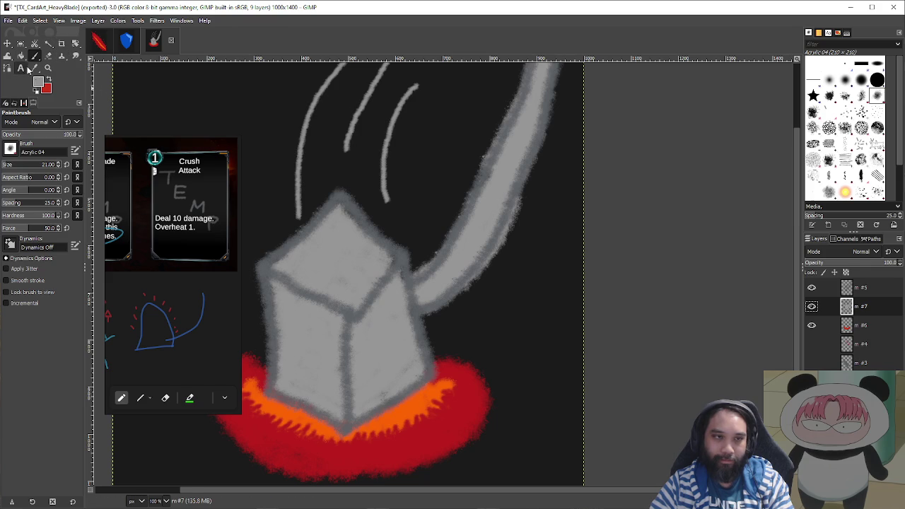
- Erase the light smudge along the poker's right edge with a size-43 eraser
click(47, 56)
key(shift+bracketright)
key(shift+bracketright)
key(bracketright)
key(bracketright)
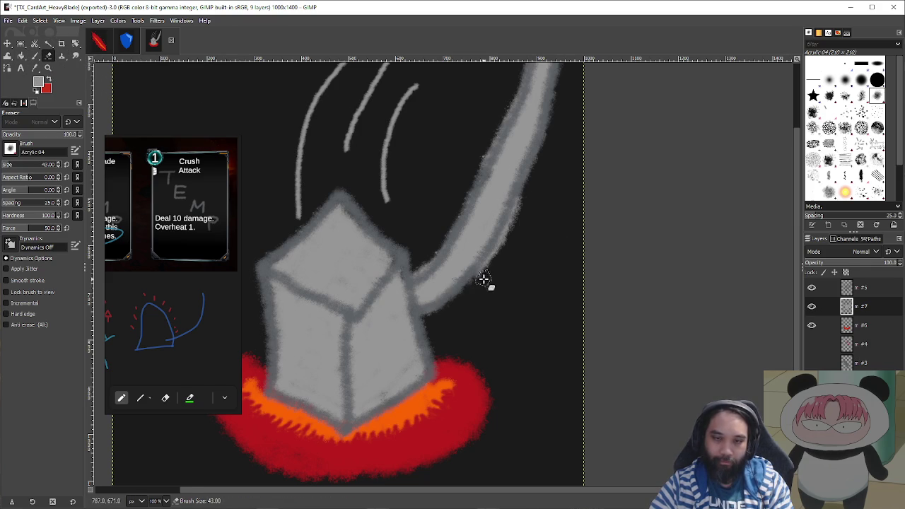
drag(475, 285, 522, 201)
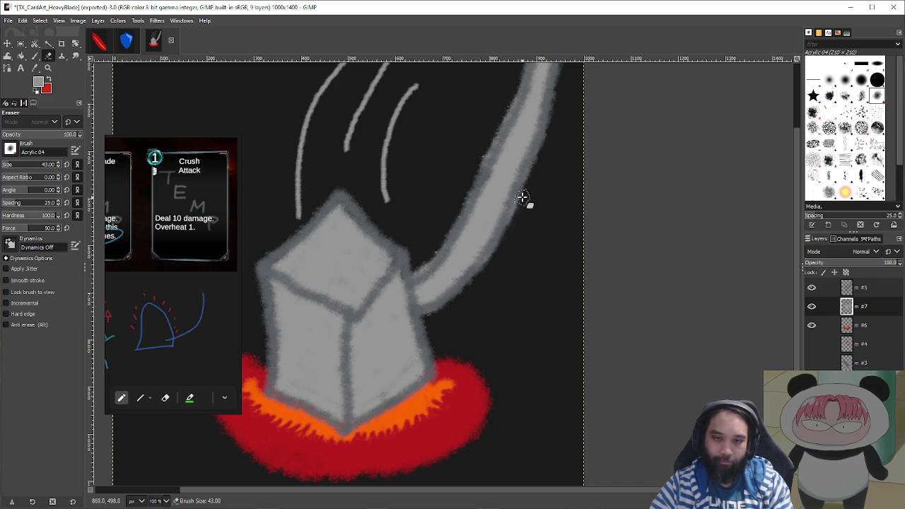
scroll(479, 296, up, 2)
scroll(480, 296, right, 2)
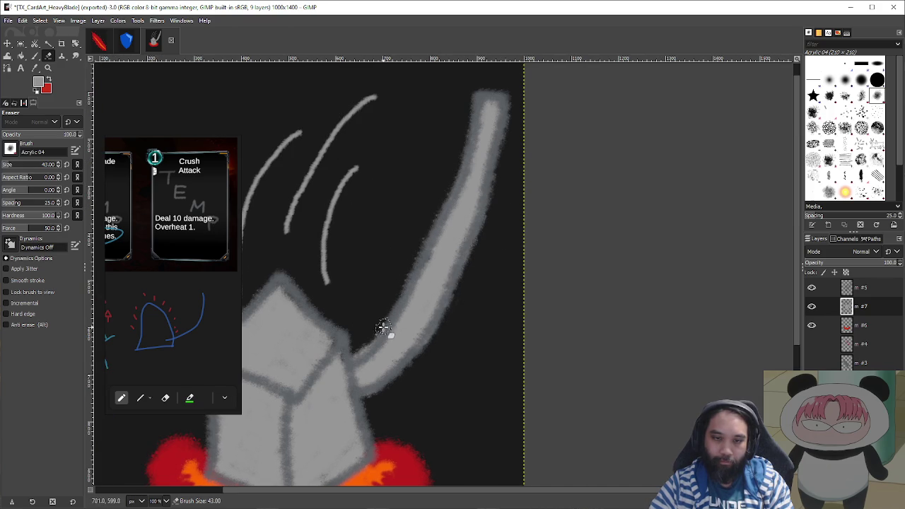
scroll(389, 333, down, 5)
scroll(495, 301, down, 1)
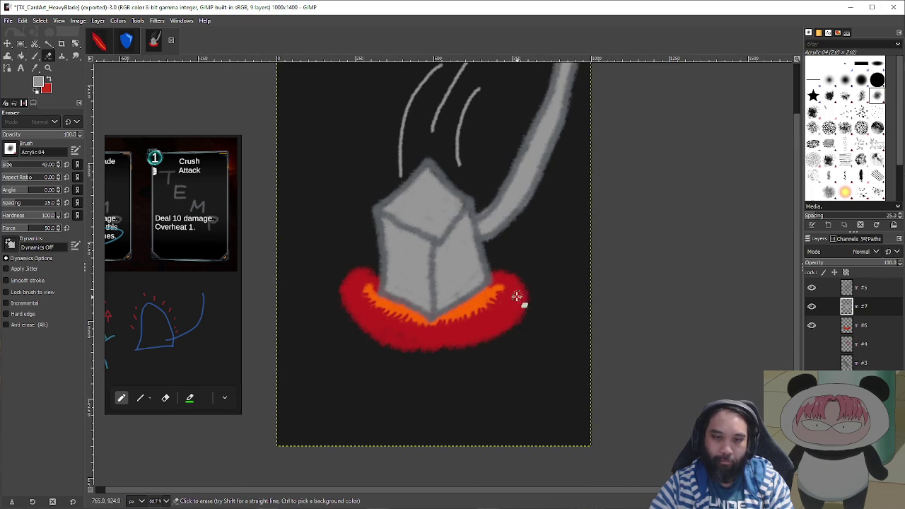
key(shift+ctrl+e)
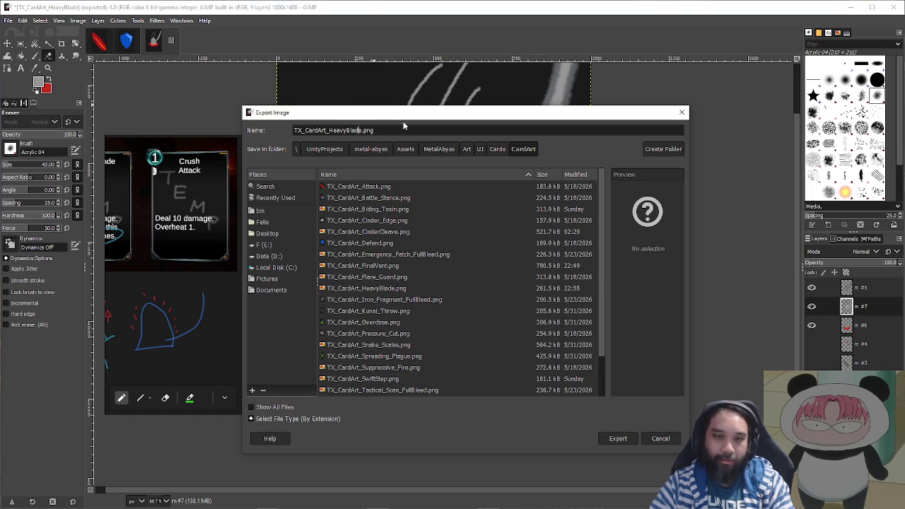
- Rename the export to TX_CardArt_Crush.png and export it with the default PNG options
key(BackSpace)
key(BackSpace)
key(BackSpace)
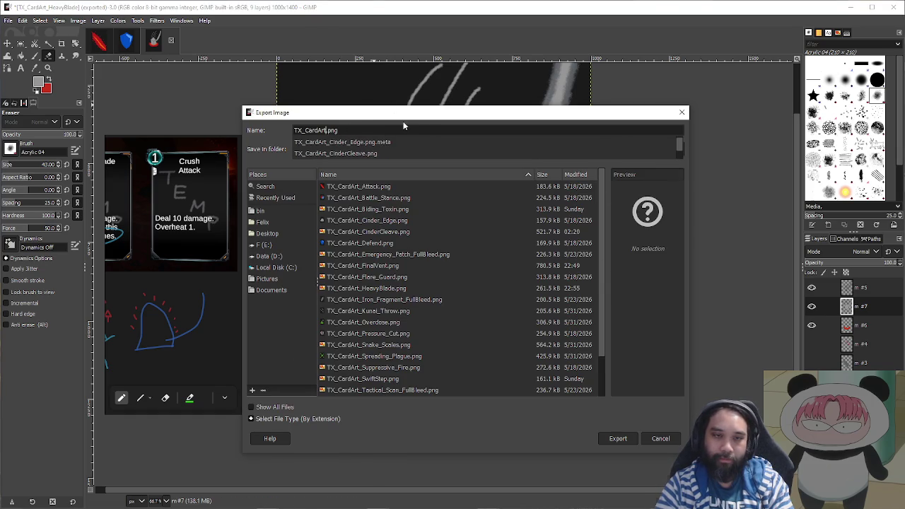
text(_Crush)
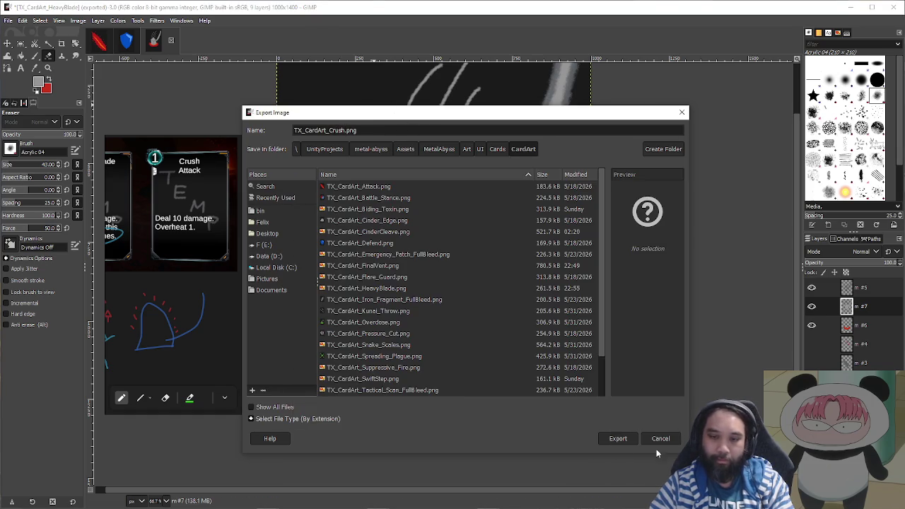
click(629, 443)
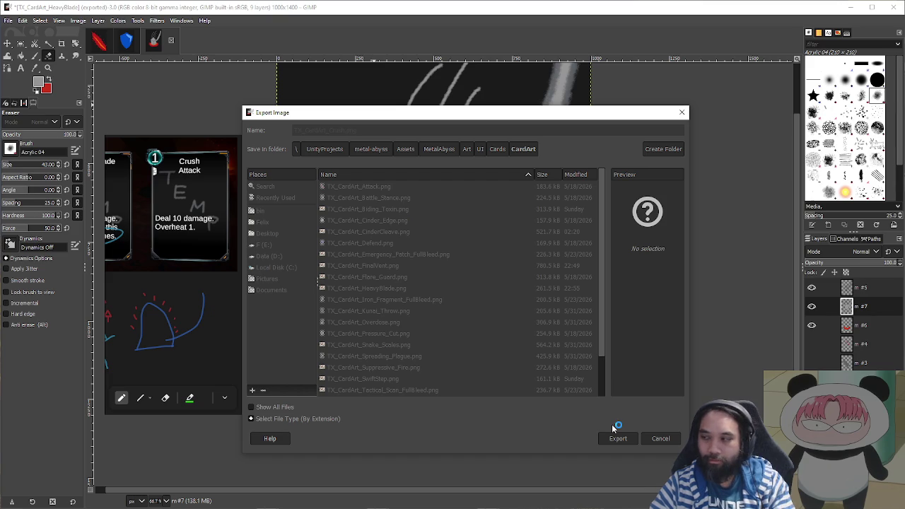
click(318, 368)
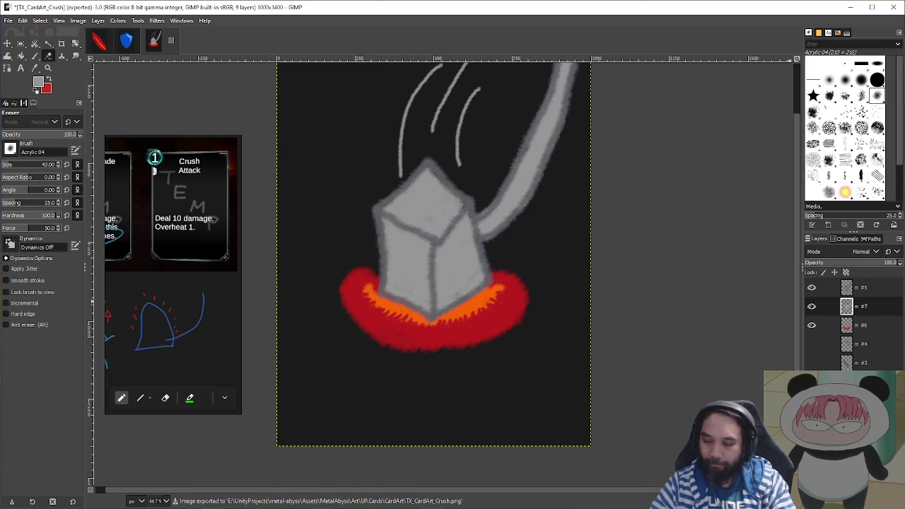
key(alt+Tab)
- Open the CardArt folder thumbnails and select the TX_CardArt_Crush texture
drag(168, 141, 0, 145)
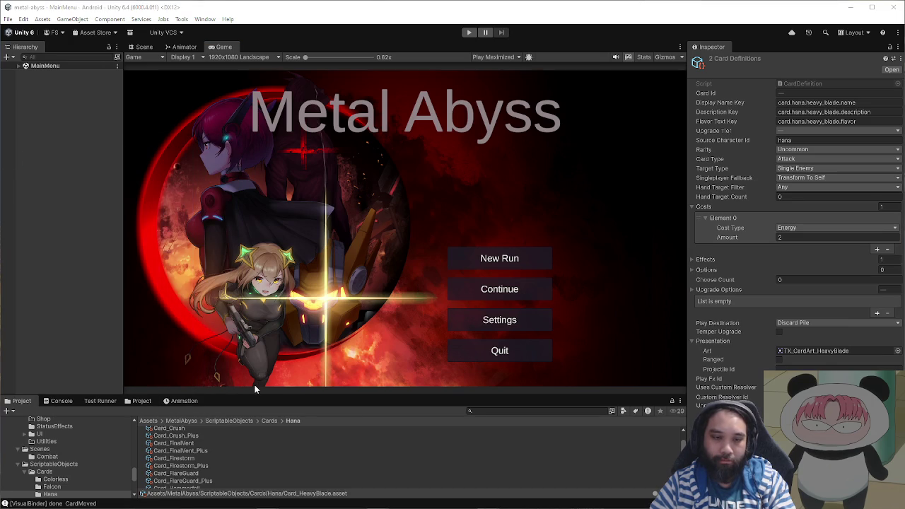
click(142, 401)
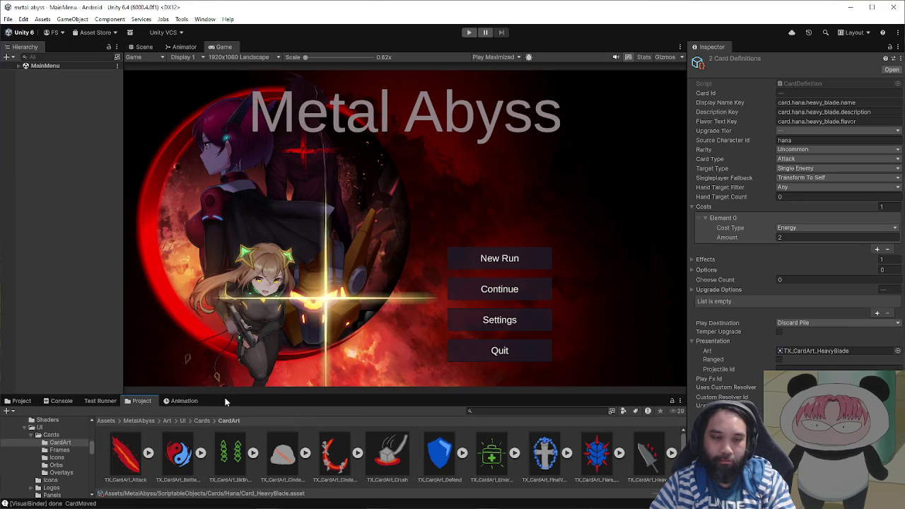
drag(229, 394, 234, 266)
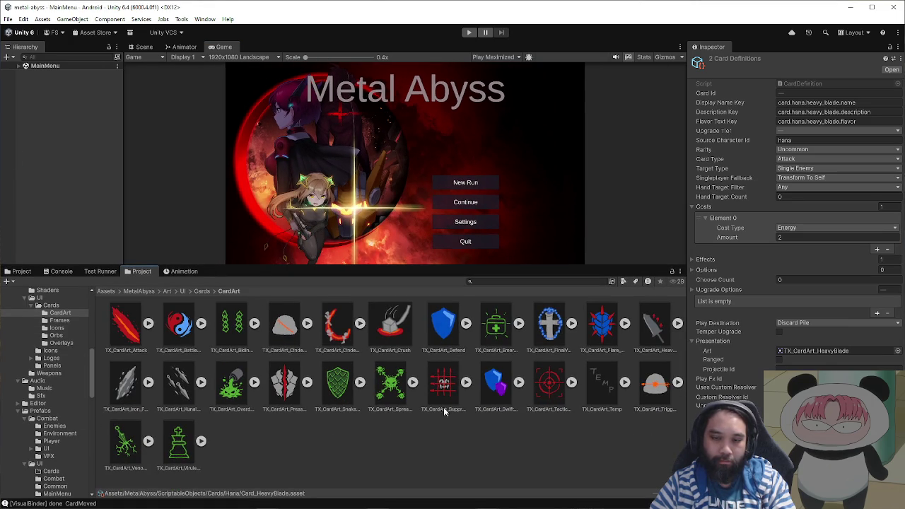
click(396, 327)
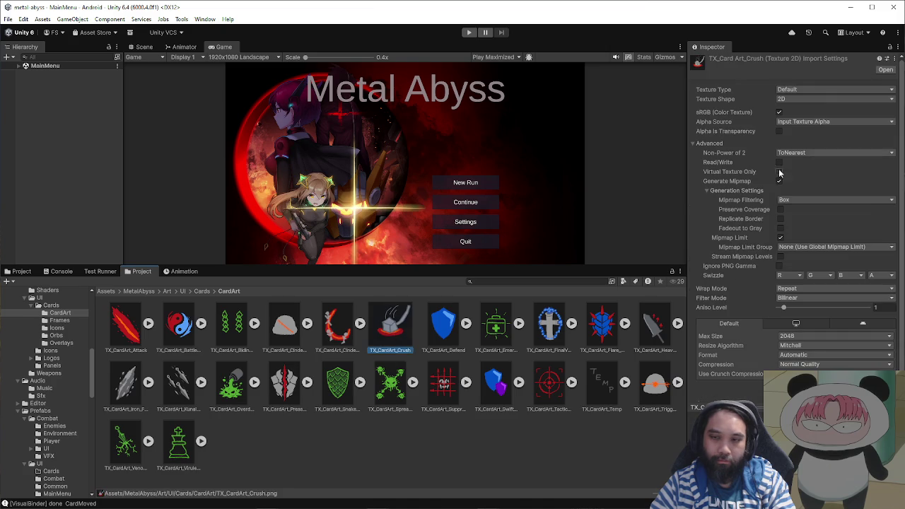
- Import it as a Single Sprite (2D and UI), max size 1024, High Quality compression
click(818, 89)
click(814, 131)
click(805, 111)
click(802, 124)
click(818, 291)
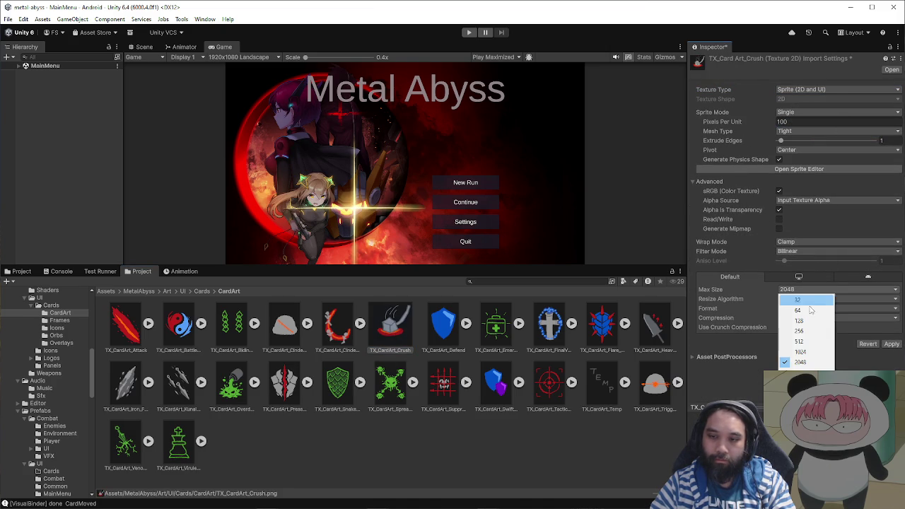
click(802, 347)
click(803, 319)
click(811, 360)
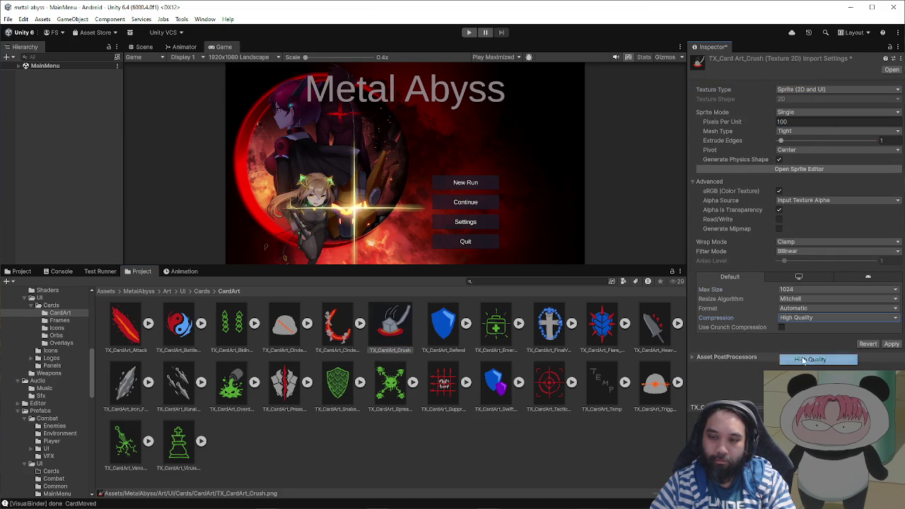
click(892, 344)
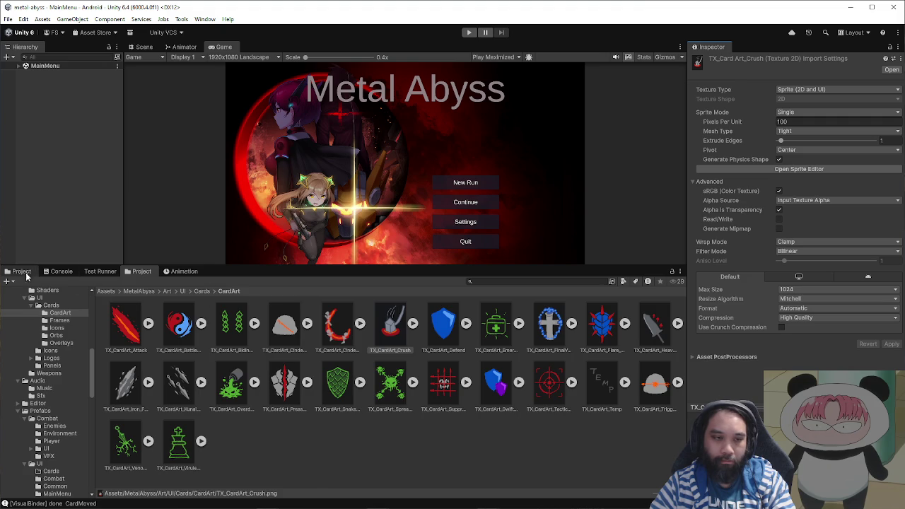
- Assign the TX_CardArt_Crush sprite as the art of both Card_Crush and Card_Crush_Plus
click(22, 271)
click(195, 361)
shift+click(283, 369)
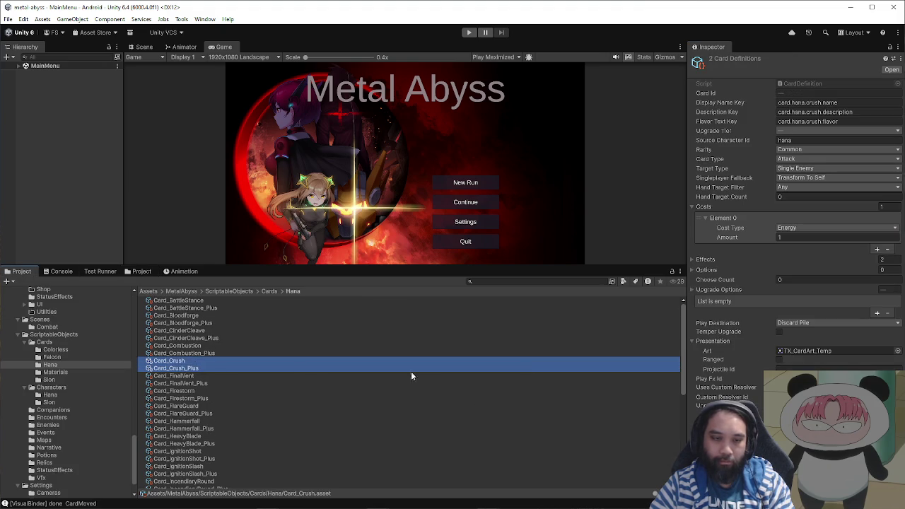
click(898, 351)
text(c)
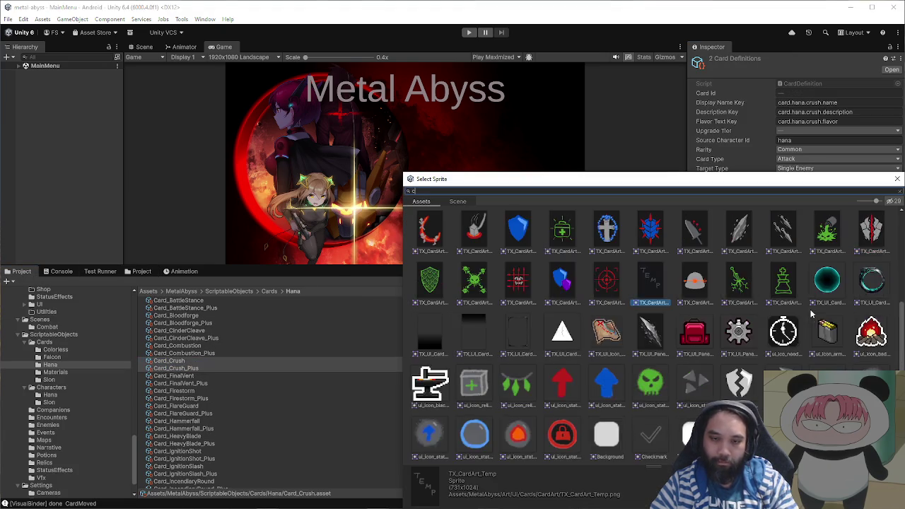
text(rush)
click(474, 230)
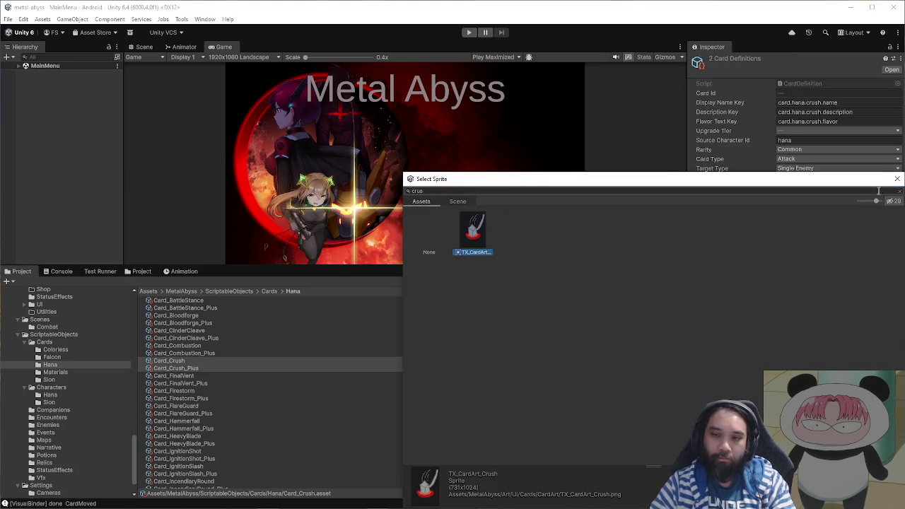
click(898, 179)
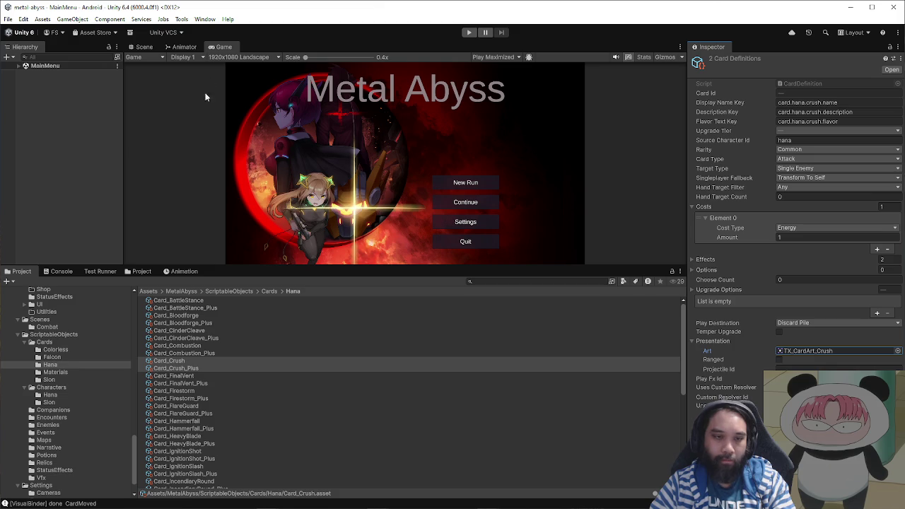
drag(259, 271, 264, 401)
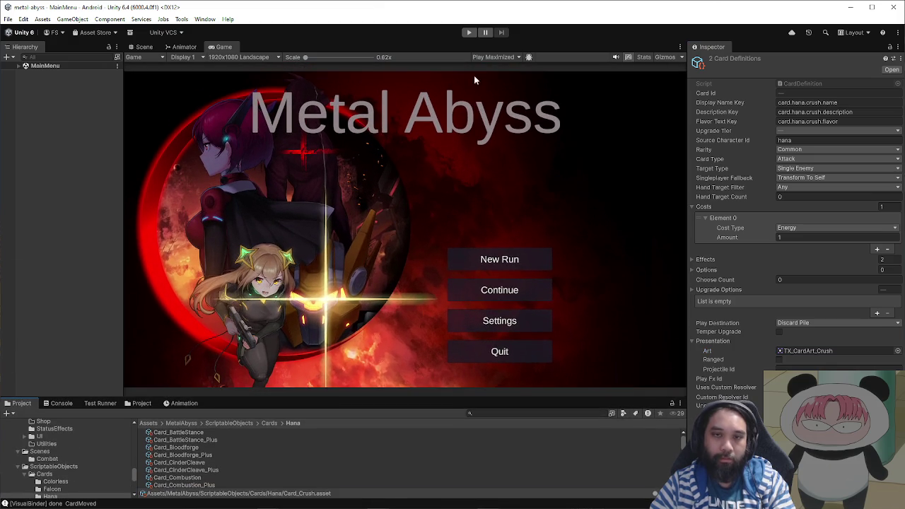
- Start play mode, enter the first combat and add Crush to the hand via the Debug card list
key(ctrl+p)
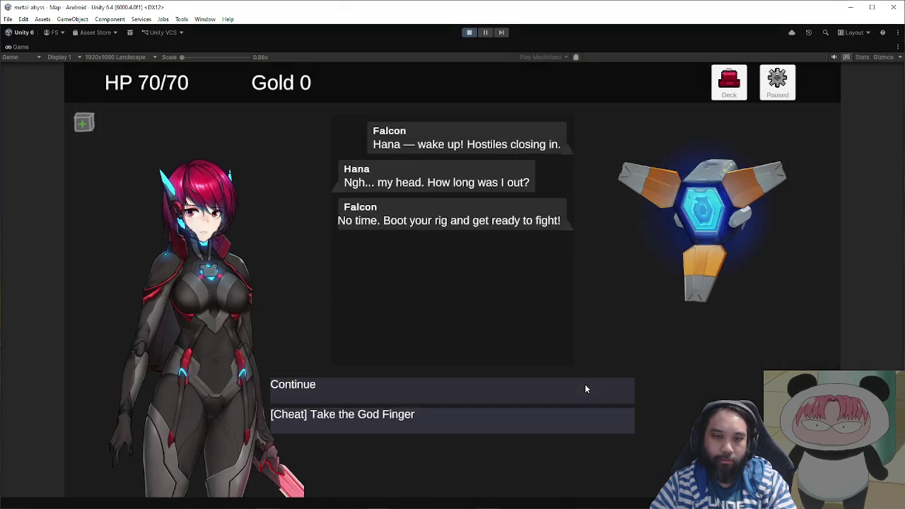
click(585, 386)
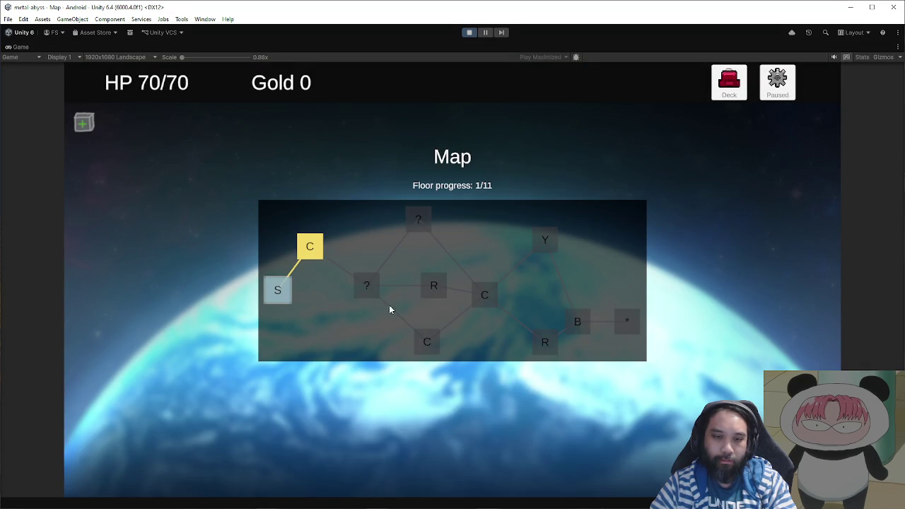
click(320, 256)
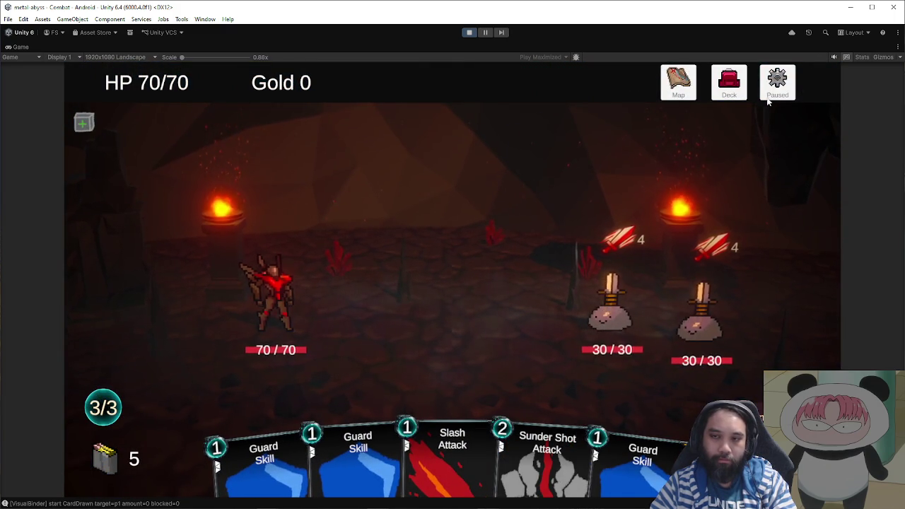
click(777, 82)
click(531, 421)
click(433, 150)
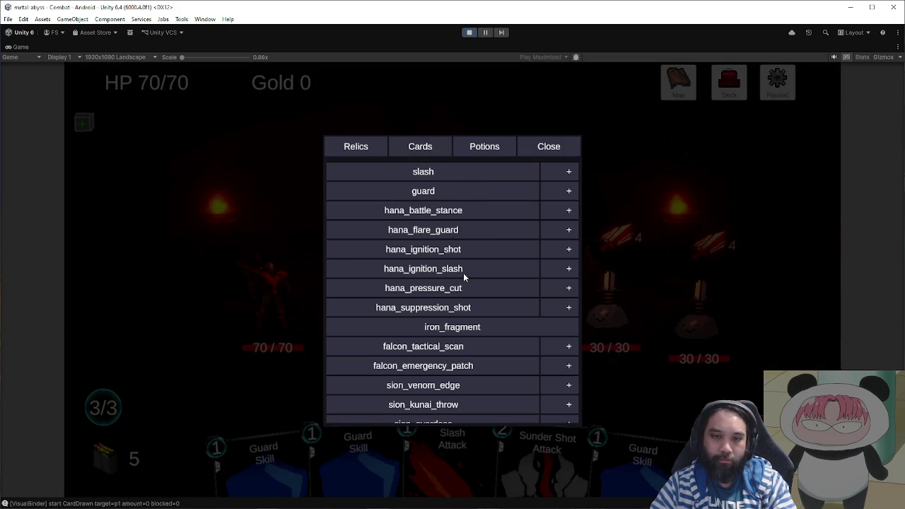
scroll(449, 270, down, 10)
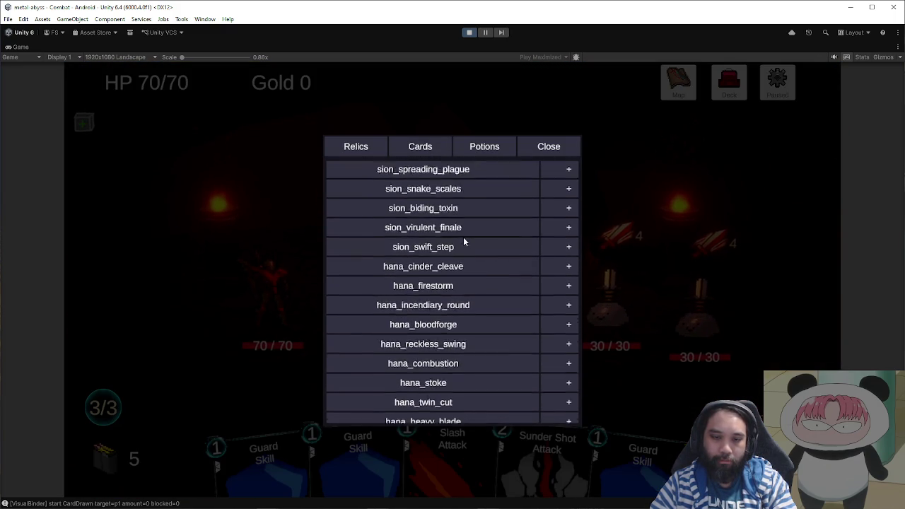
scroll(463, 224, down, 3)
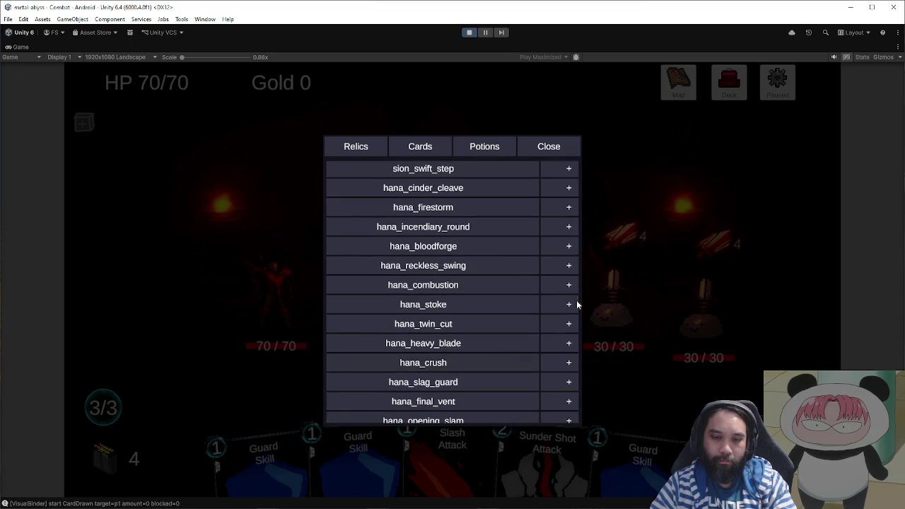
click(552, 149)
click(403, 343)
- Play Crush on the left enemy for 10 damage, then stop play mode
drag(616, 419, 520, 351)
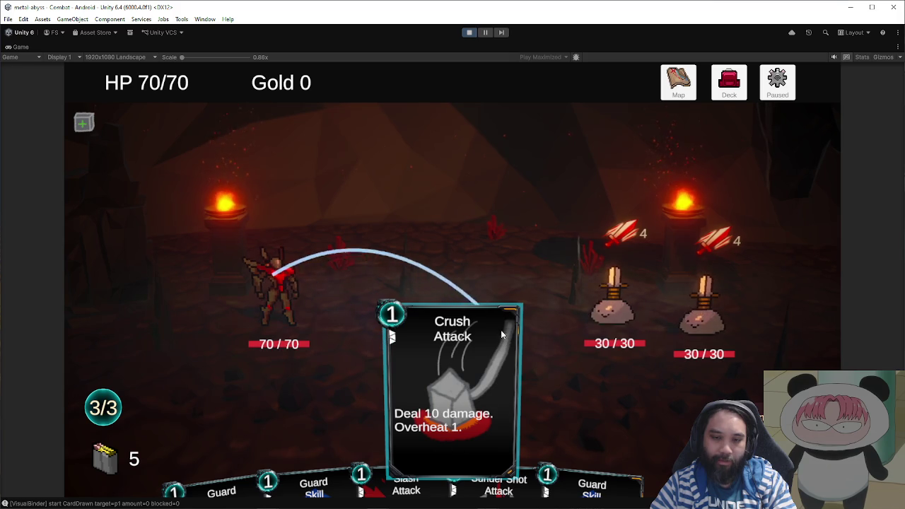
click(612, 308)
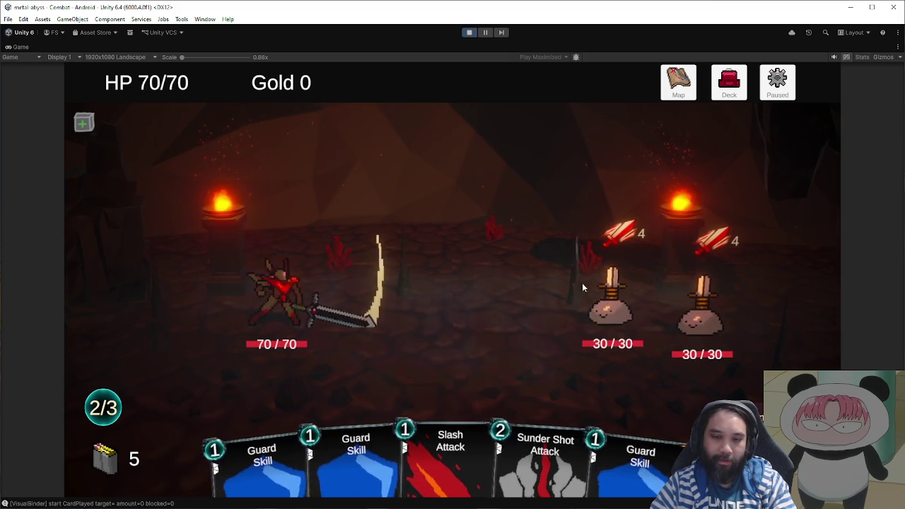
click(469, 33)
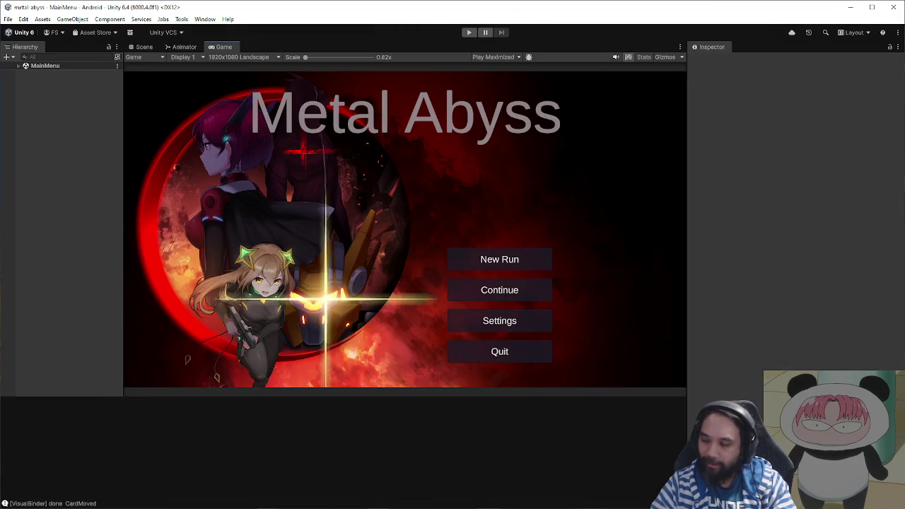
key(alt+Tab)
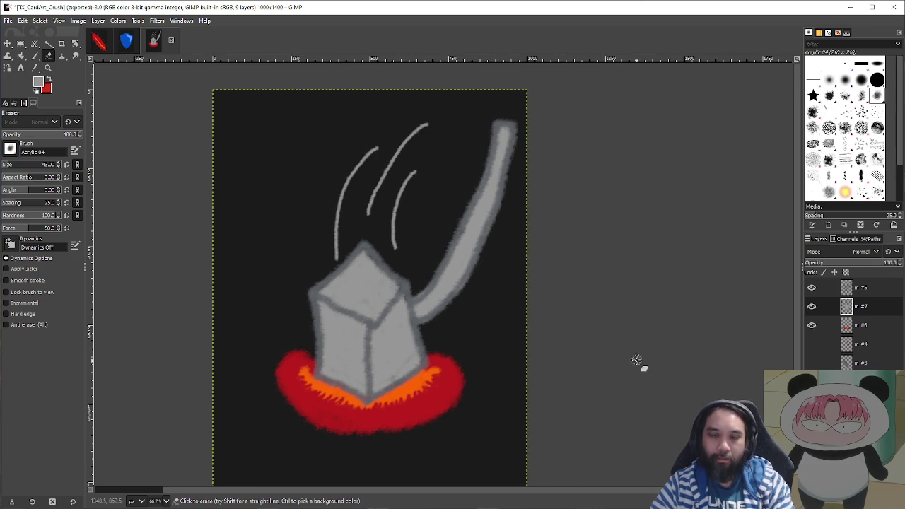
- Merge the visible drawing layers and show the black background layer again
scroll(636, 355, down, 1)
click(812, 306)
click(812, 306)
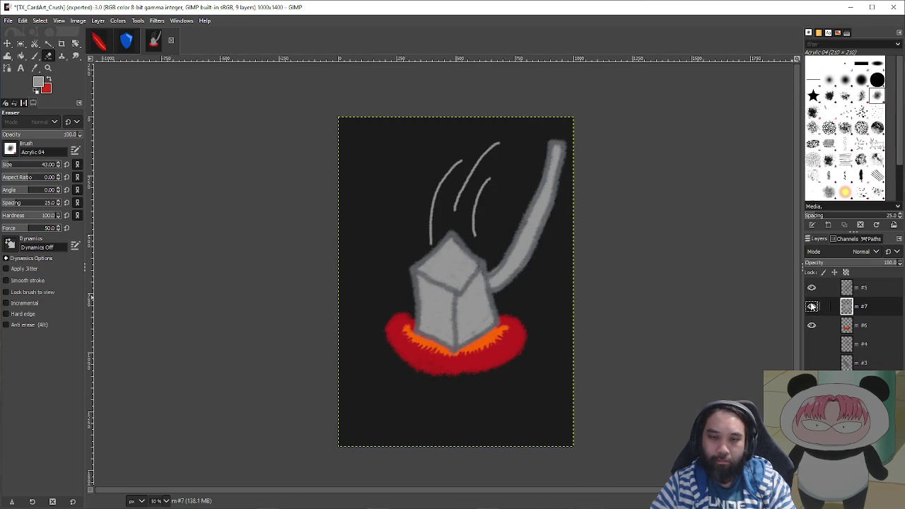
click(812, 290)
click(812, 290)
right_click(849, 290)
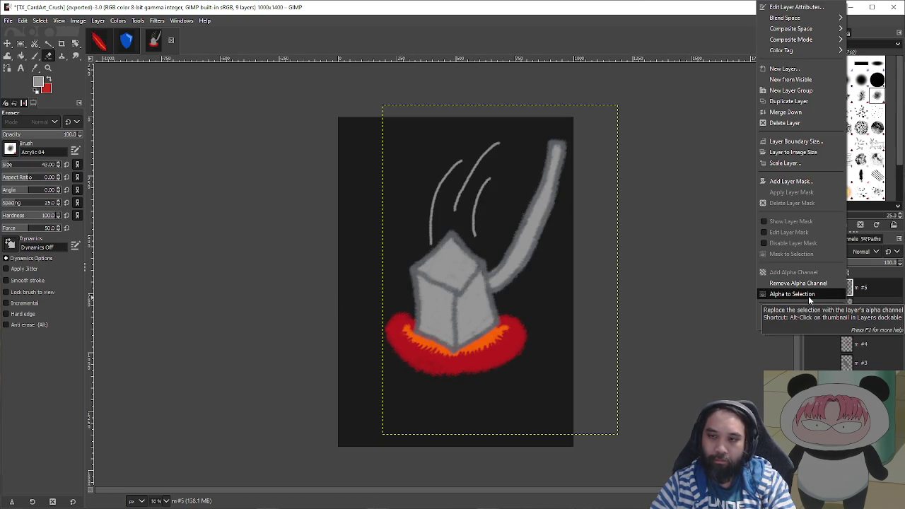
key(Escape)
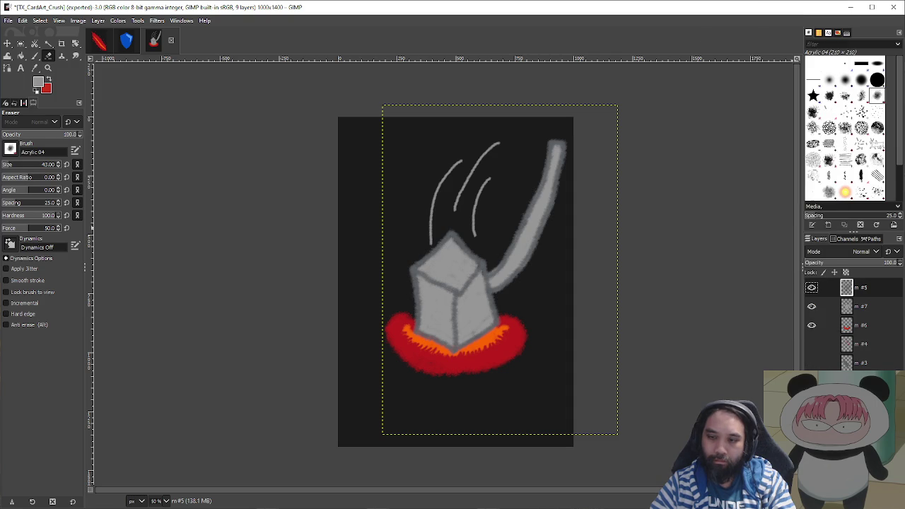
right_click(877, 309)
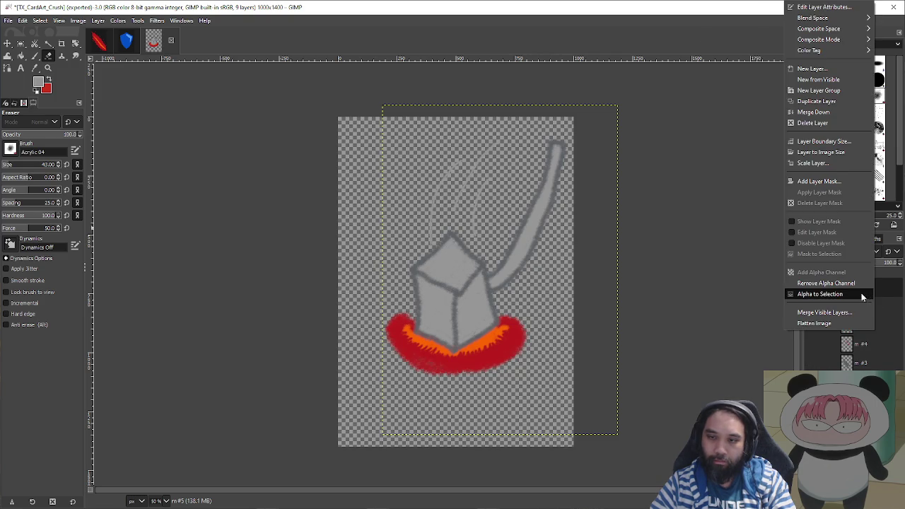
click(852, 313)
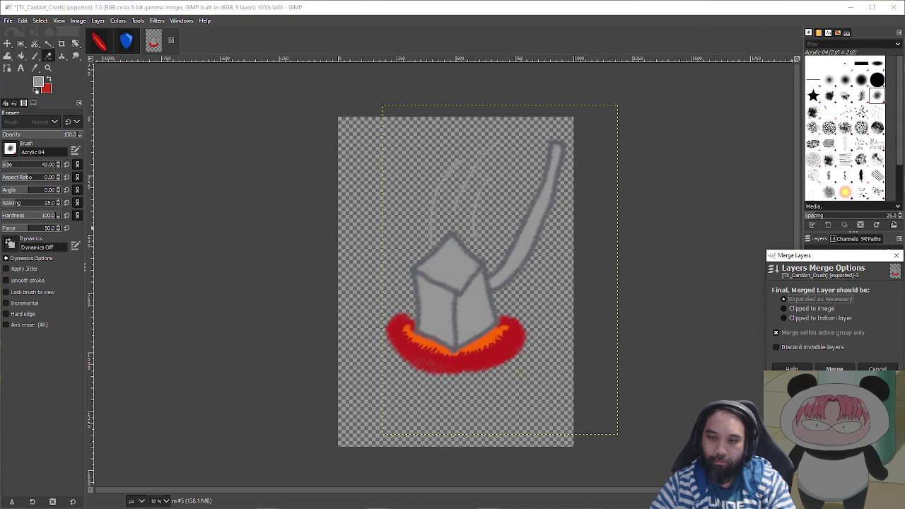
key(Return)
click(812, 343)
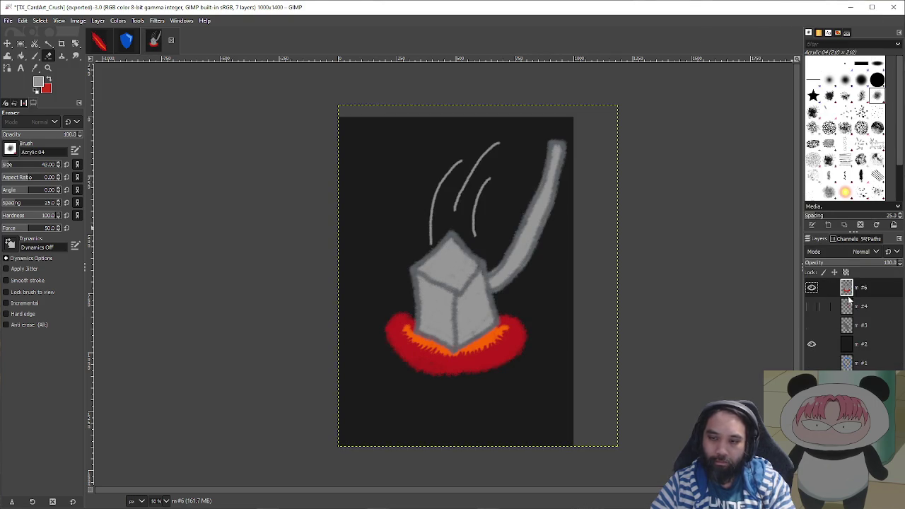
- Shift the drawing slightly down and re-export it, replacing TX_CardArt_Crush.png
key(m)
mouse_move(551, 301)
mouse_down()
mouse_move(549, 336)
mouse_move(560, 311)
mouse_up()
key(shift+ctrl+e)
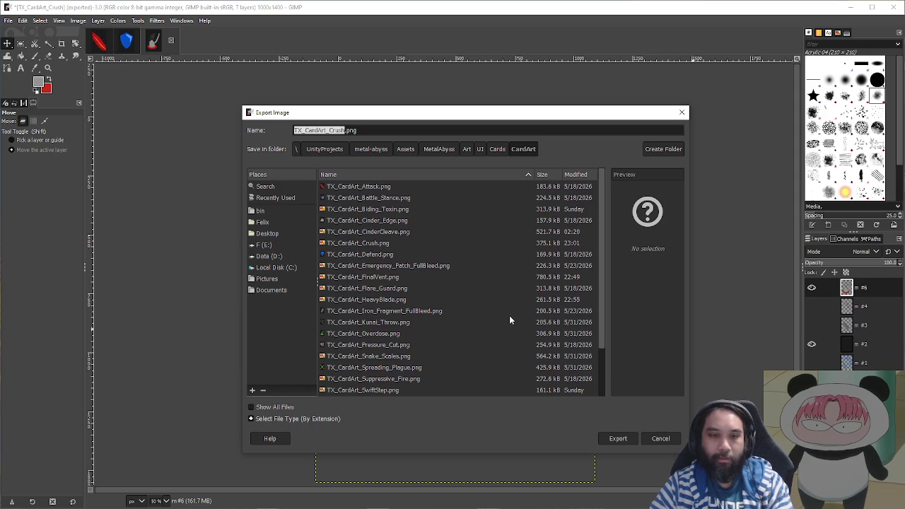
click(609, 439)
click(496, 323)
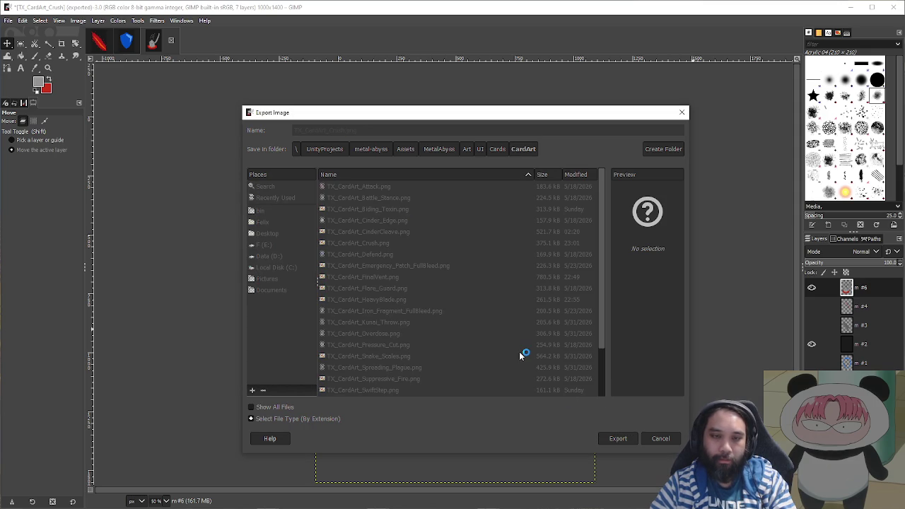
click(321, 371)
click(854, 8)
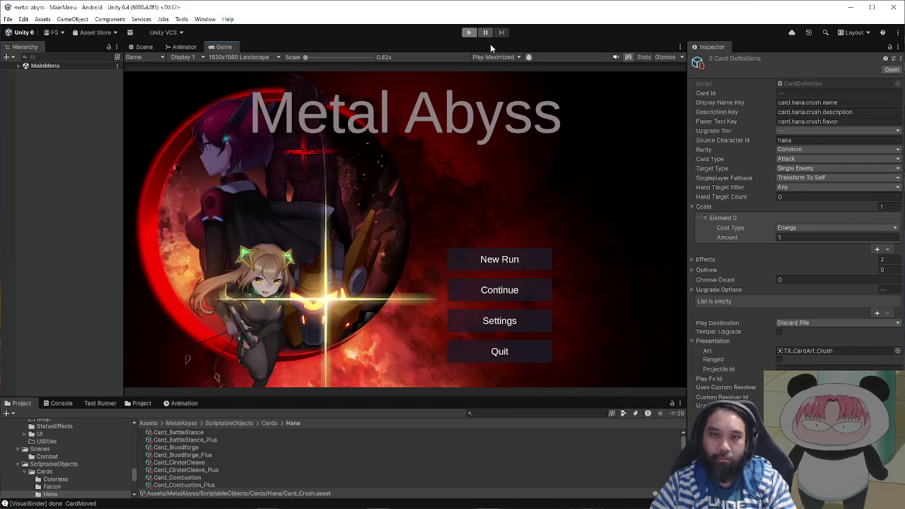
- Start a new run, enter combat and add Crush to the hand through the Debug card list
click(468, 33)
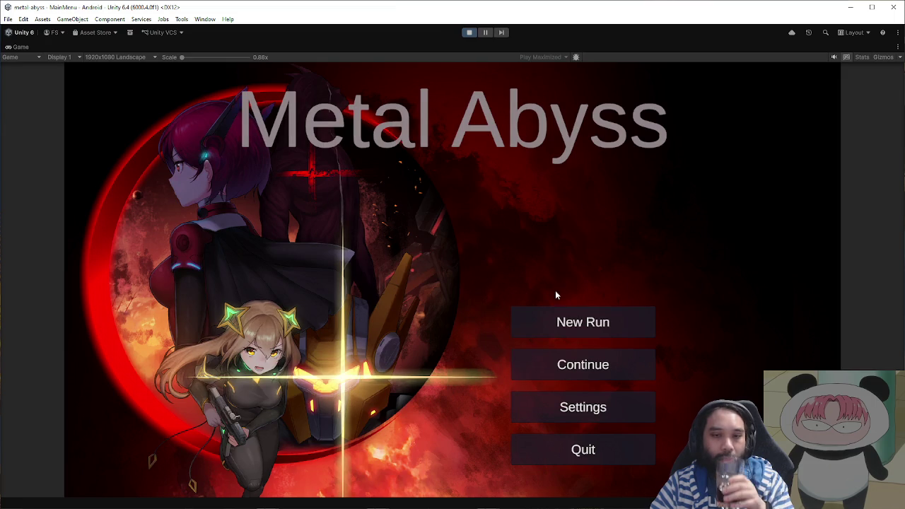
click(568, 319)
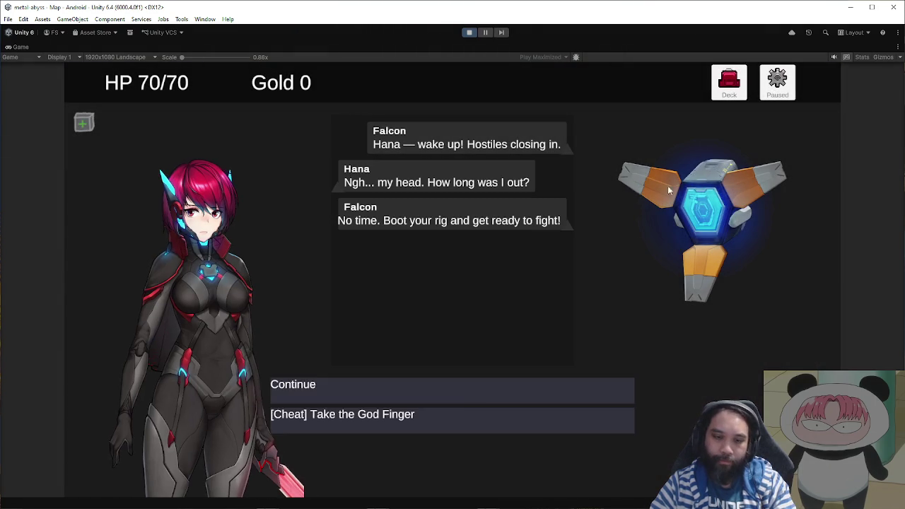
click(470, 399)
click(317, 249)
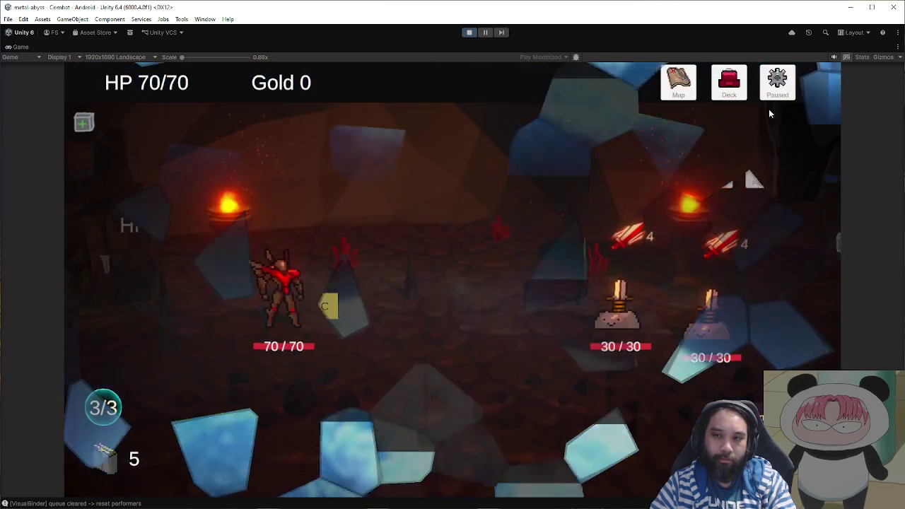
click(777, 83)
click(533, 422)
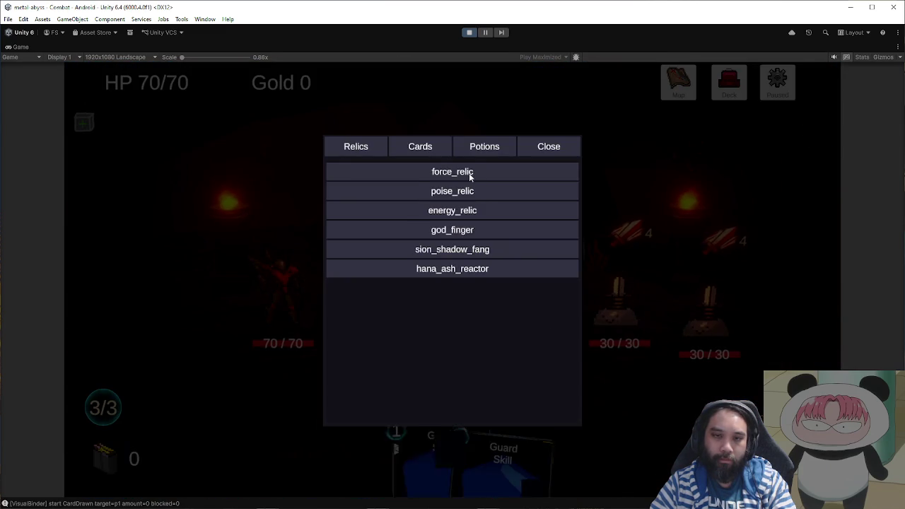
click(420, 147)
scroll(453, 342, down, 10)
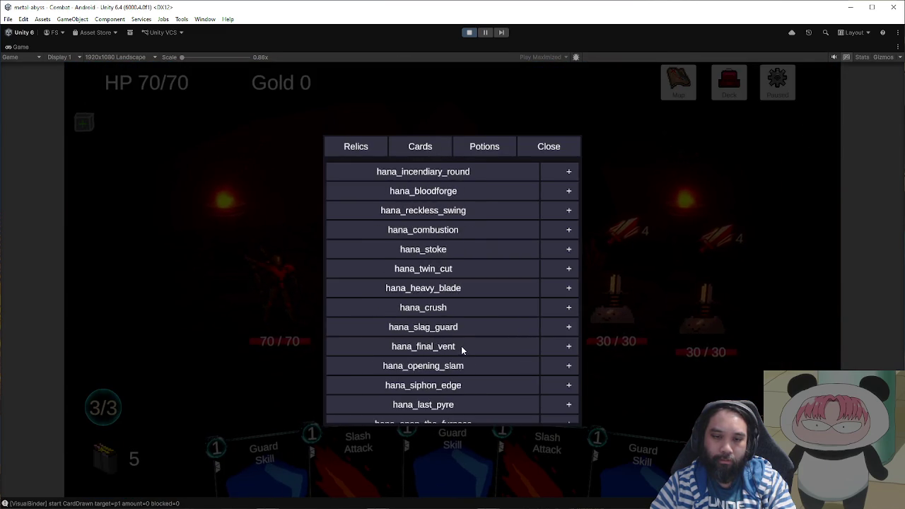
click(549, 146)
click(555, 357)
- Play Crush on the left enemy, then stop play mode
mouse_move(676, 453)
mouse_down()
mouse_move(489, 347)
mouse_move(530, 313)
mouse_move(575, 311)
mouse_up()
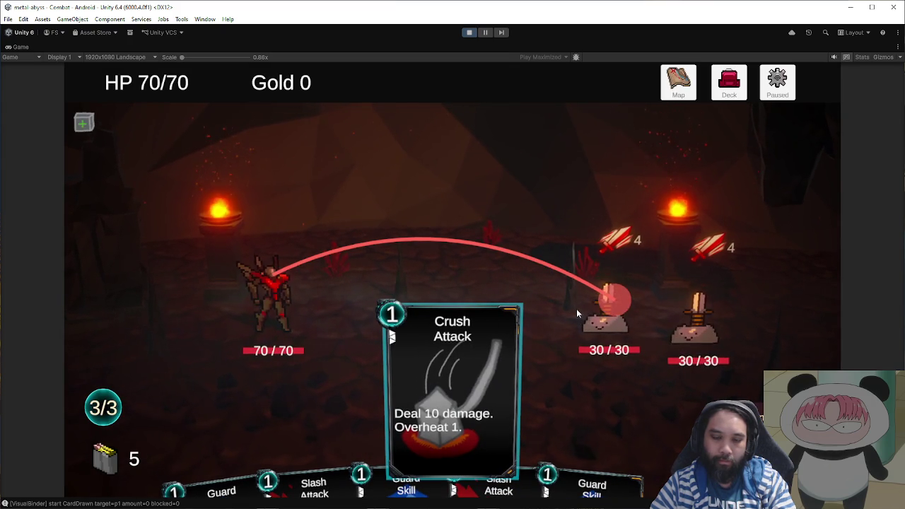
drag(577, 309, 576, 309)
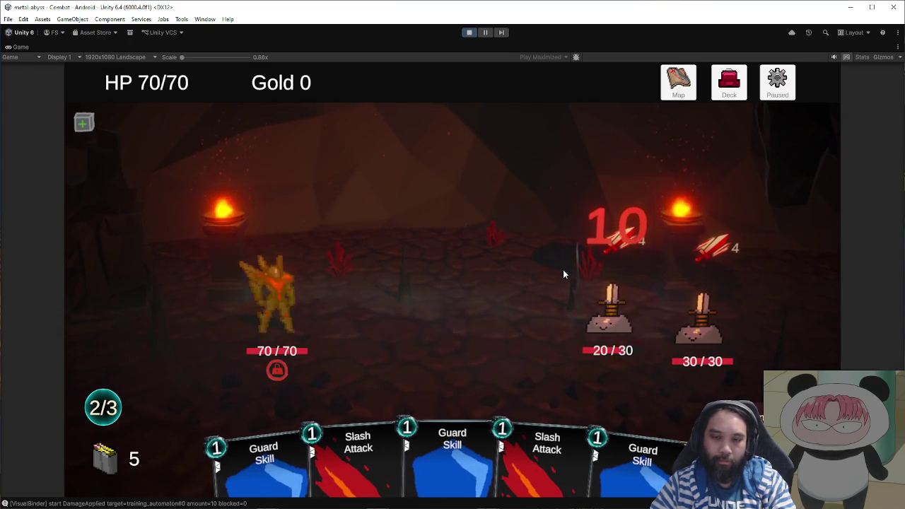
click(470, 33)
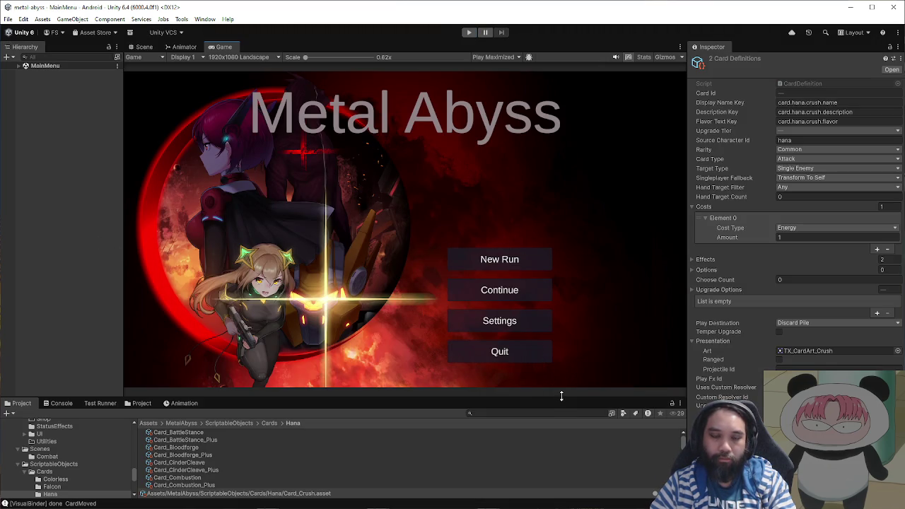
- Start a fresh run as Hana, win the fight with two Slash Attacks and claim the card reward
click(469, 32)
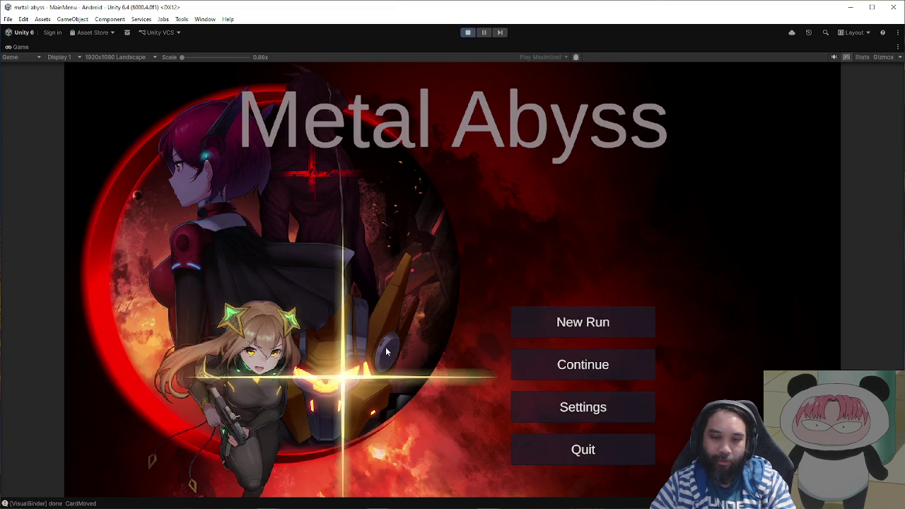
click(576, 326)
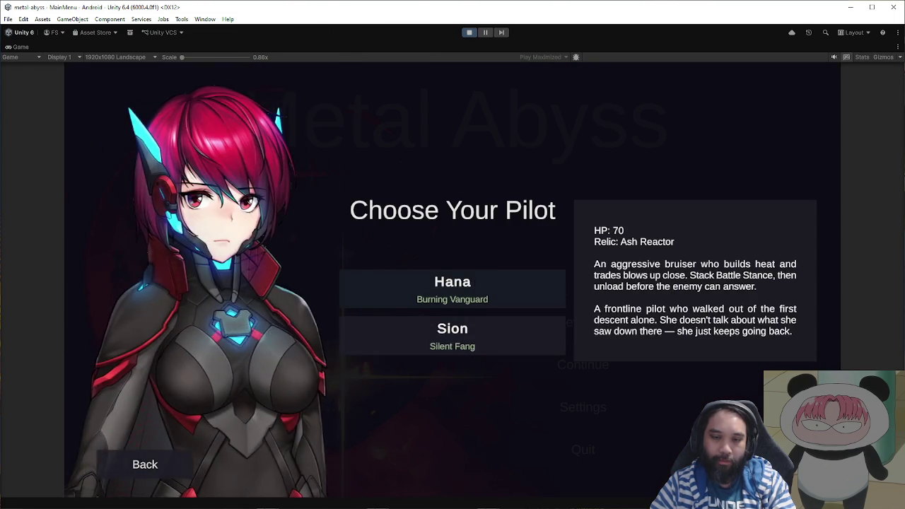
click(457, 290)
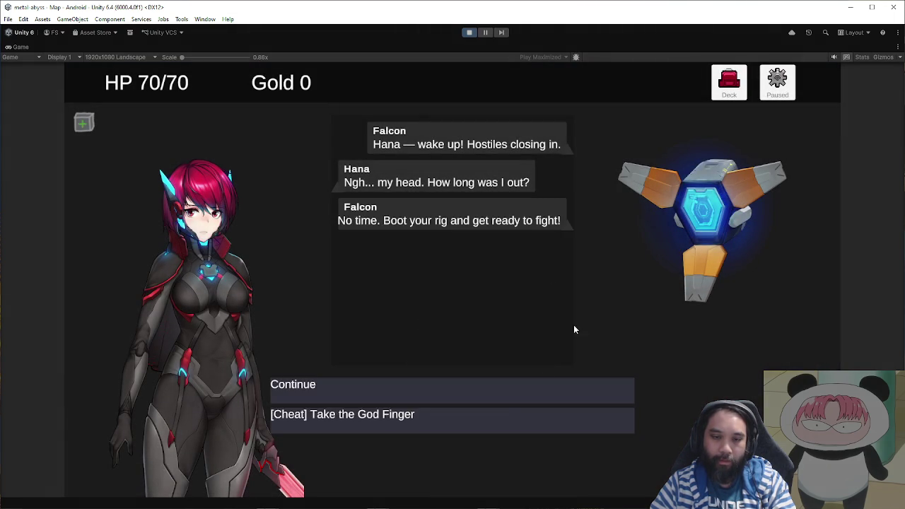
click(530, 400)
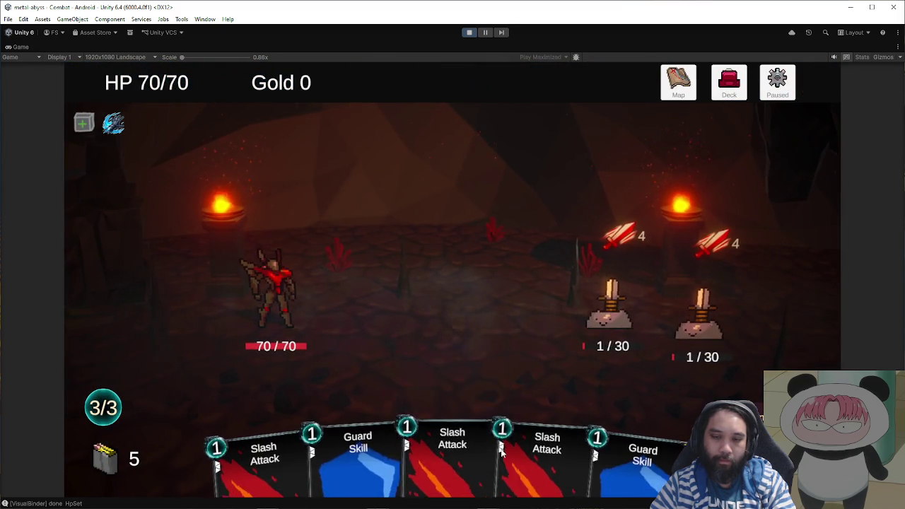
click(501, 452)
click(516, 433)
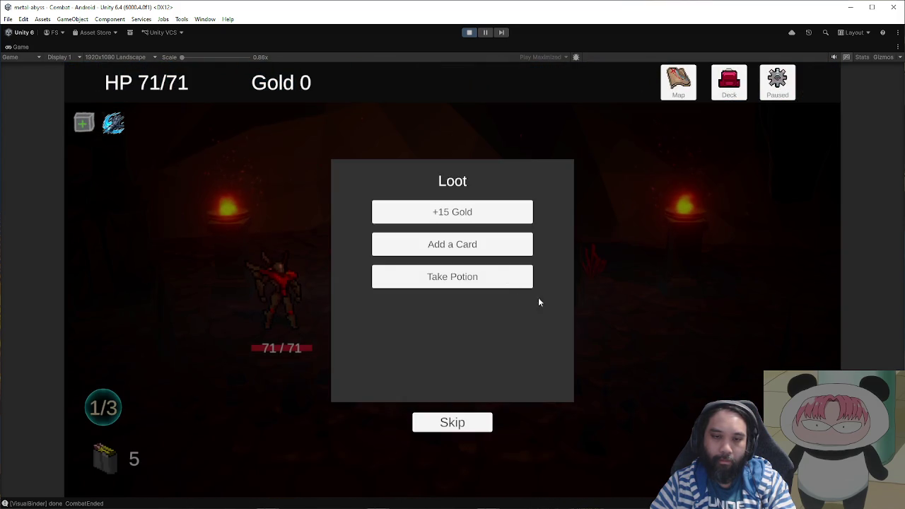
click(453, 212)
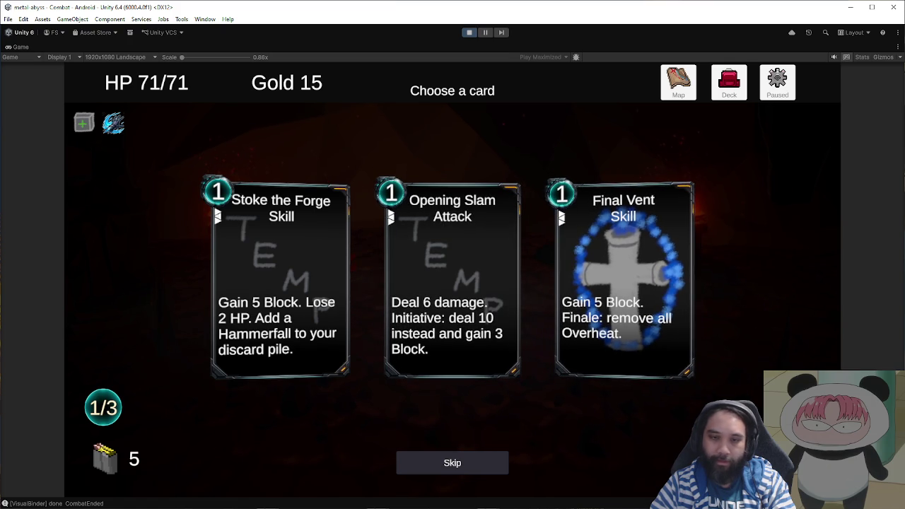
click(385, 44)
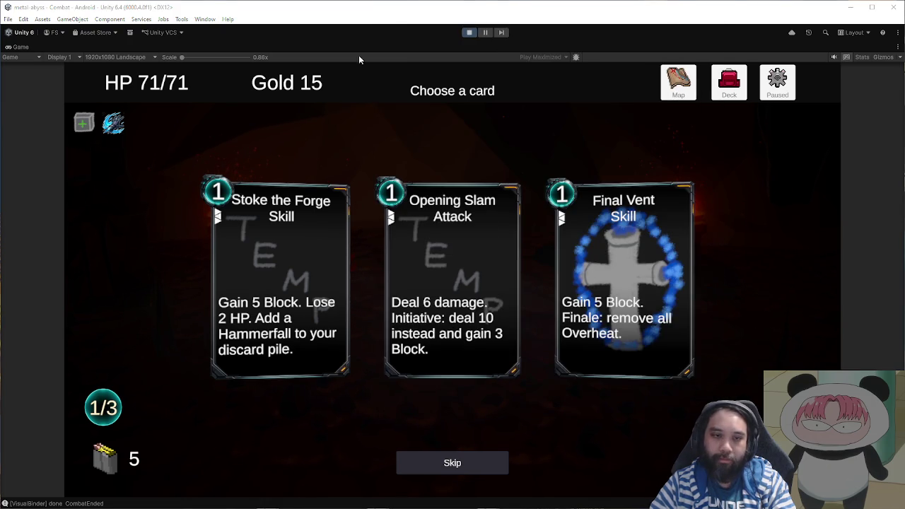
- Snip the Stoke the Forge and Opening Slam cards and widen the sketch canvas window leftward
key(super+shift+s)
mouse_move(189, 162)
mouse_down()
mouse_move(403, 318)
mouse_move(535, 391)
mouse_up()
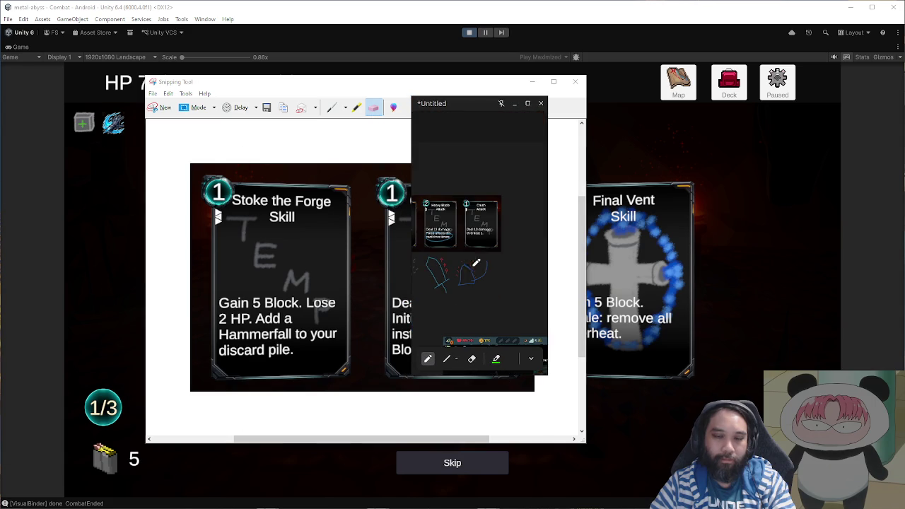
drag(412, 262, 132, 262)
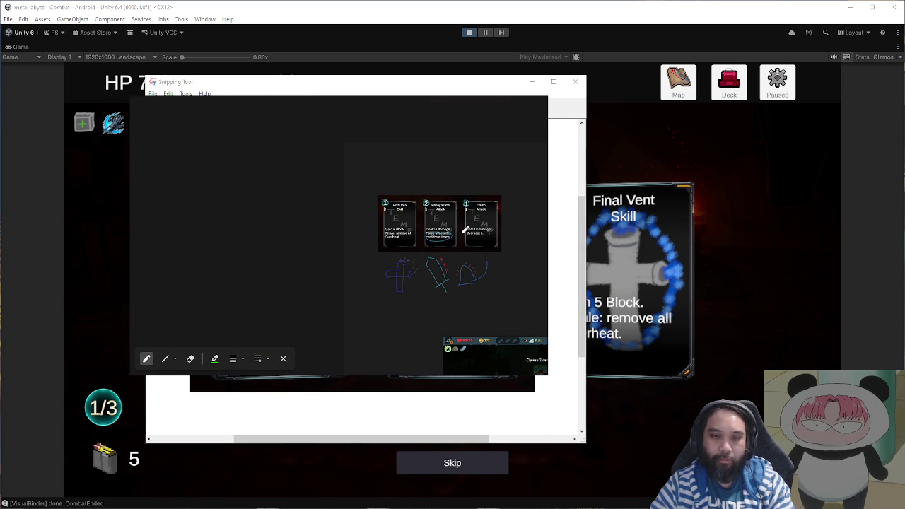
drag(482, 106, 349, 104)
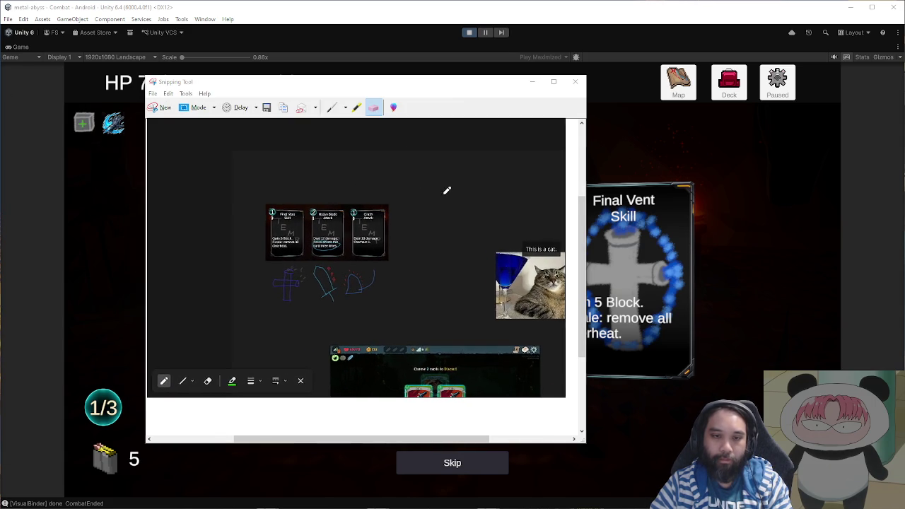
- Paste the two-card capture onto the canvas and position it beside the earlier sketches
key(ctrl+v)
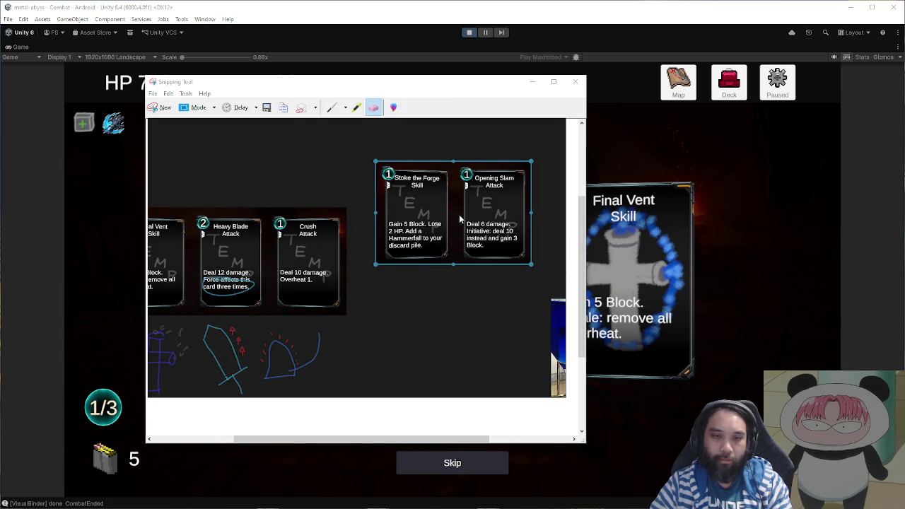
drag(462, 208, 464, 256)
scroll(503, 242, down, 2)
scroll(503, 242, down, 2)
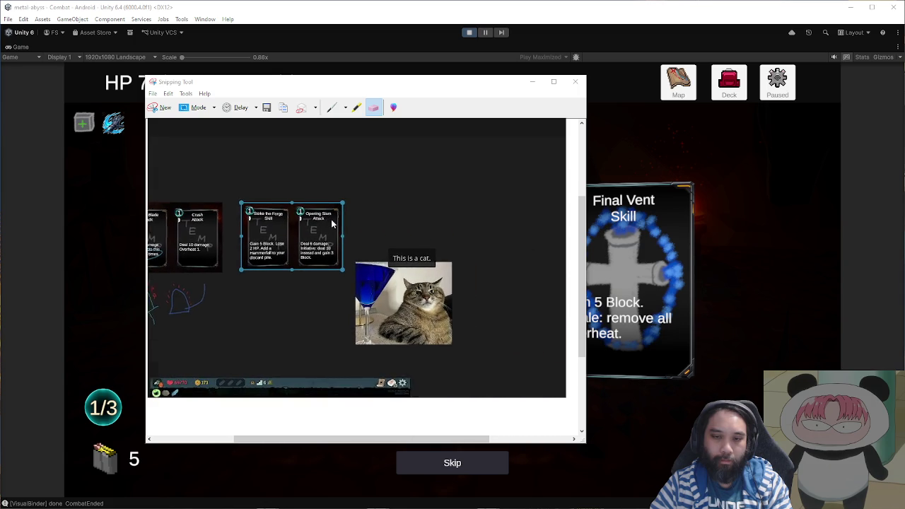
scroll(337, 219, up, 2)
drag(382, 276, 570, 286)
scroll(353, 236, up, 2)
scroll(354, 235, up, 2)
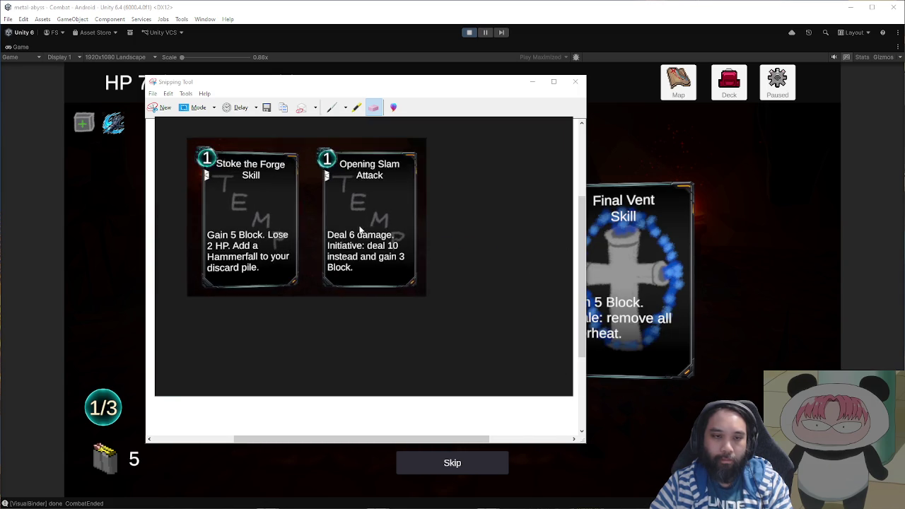
scroll(429, 239, up, 1)
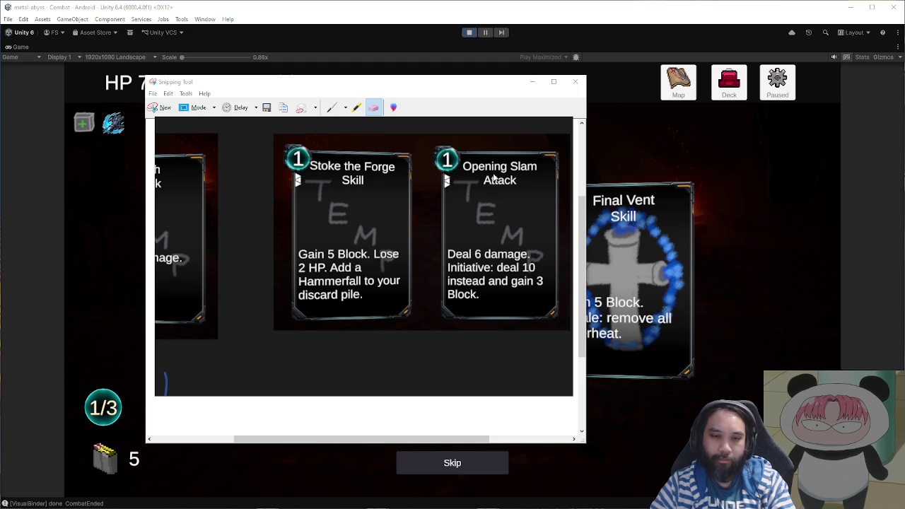
scroll(493, 181, down, 1)
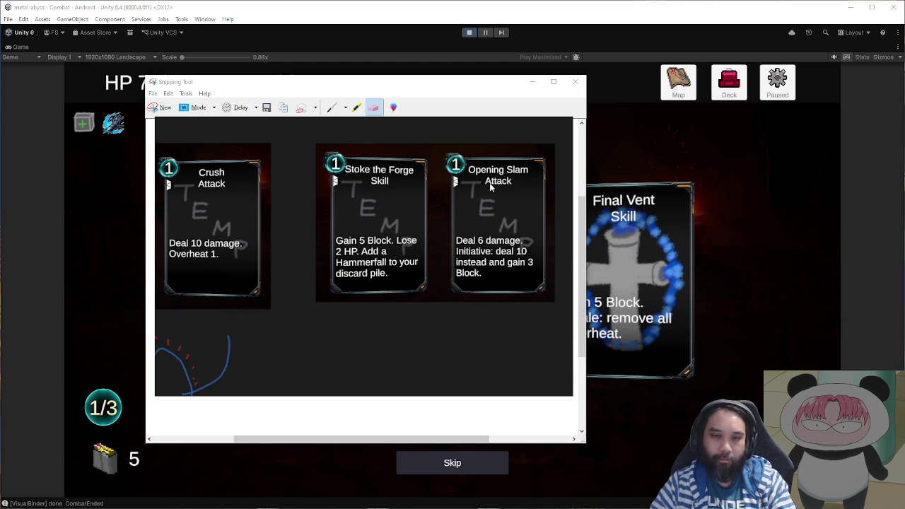
scroll(423, 219, down, 2)
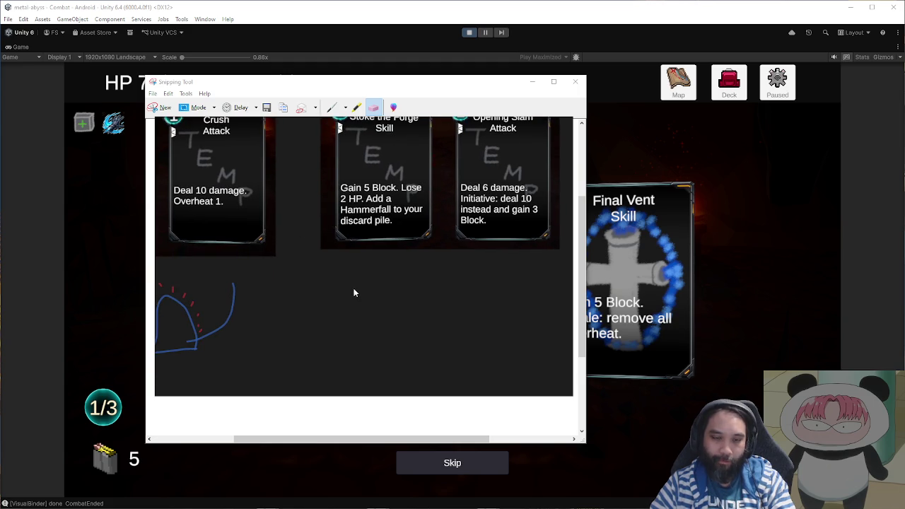
scroll(343, 291, up, 1)
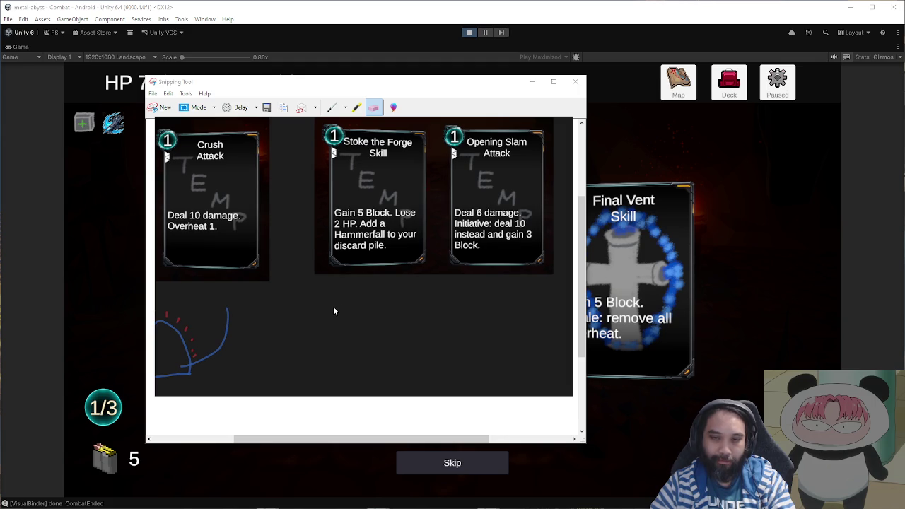
scroll(353, 290, down, 1)
right_click(342, 276)
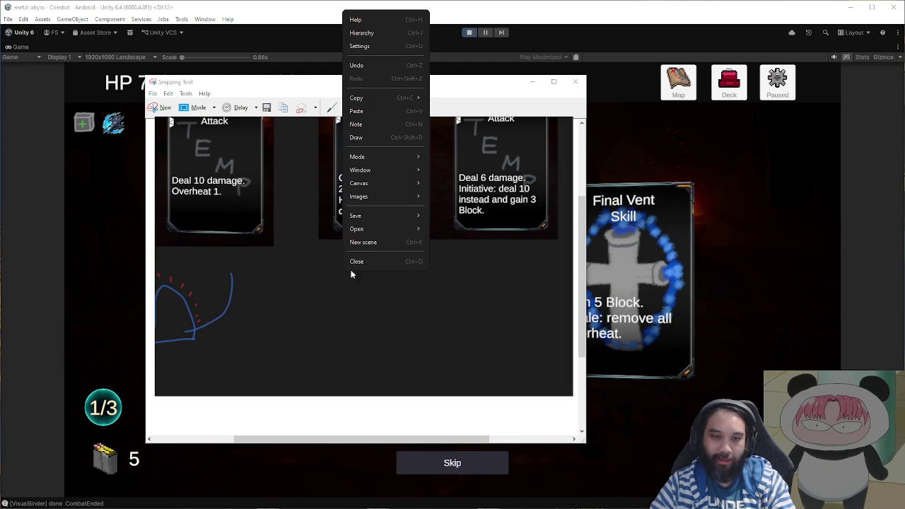
- Draw a green forge dome outline, then red zigzag flames inside it
click(388, 140)
mouse_move(350, 298)
mouse_down()
mouse_move(391, 316)
mouse_move(435, 319)
mouse_move(338, 327)
mouse_move(425, 319)
mouse_move(411, 259)
mouse_move(364, 262)
mouse_move(338, 303)
mouse_move(341, 326)
mouse_up()
click(239, 380)
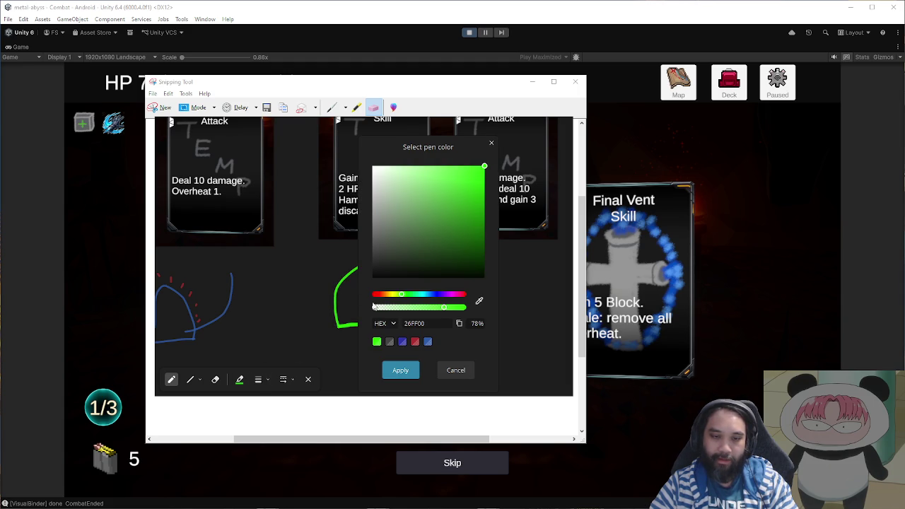
click(415, 341)
click(400, 370)
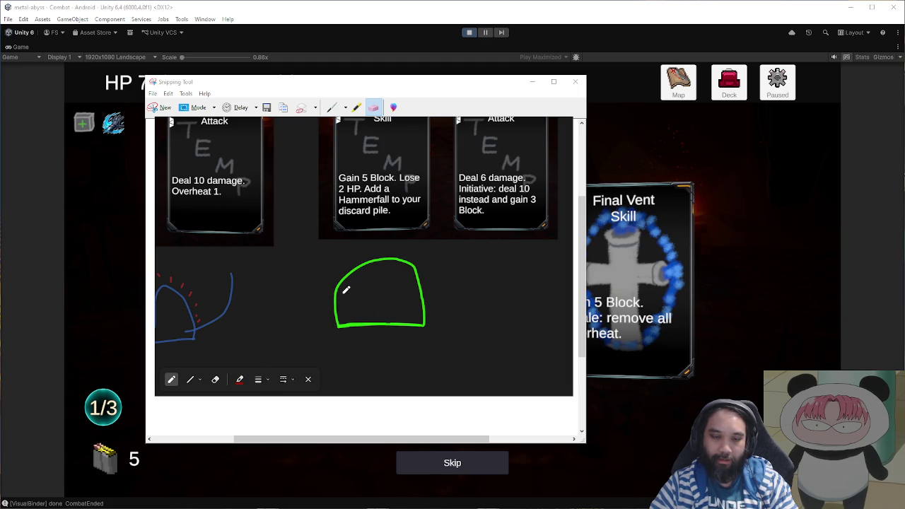
mouse_move(345, 304)
mouse_down()
mouse_move(365, 293)
mouse_move(422, 306)
mouse_move(395, 296)
mouse_up()
- Draw a yellow-green poker stuck into the flames
click(239, 379)
click(401, 370)
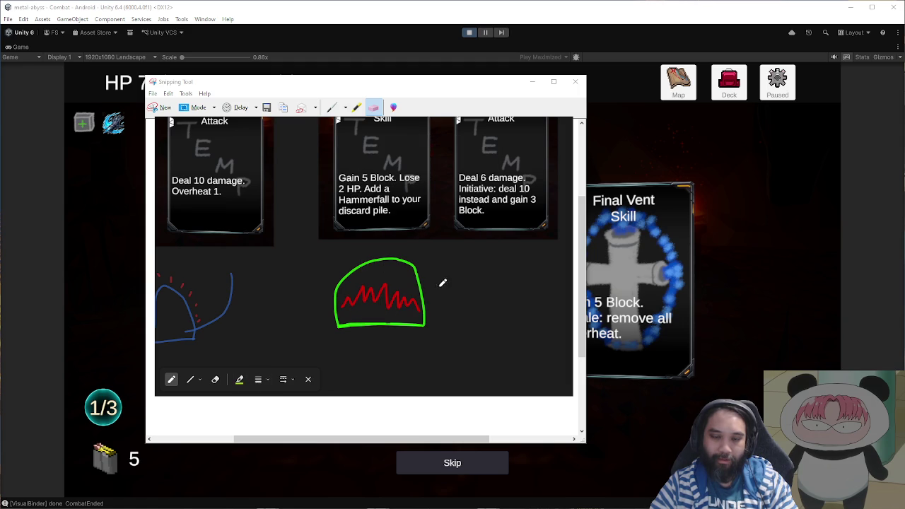
mouse_move(438, 254)
mouse_down()
mouse_move(382, 300)
mouse_move(443, 265)
mouse_move(440, 253)
mouse_up()
drag(439, 300, 398, 322)
scroll(380, 327, right, 2)
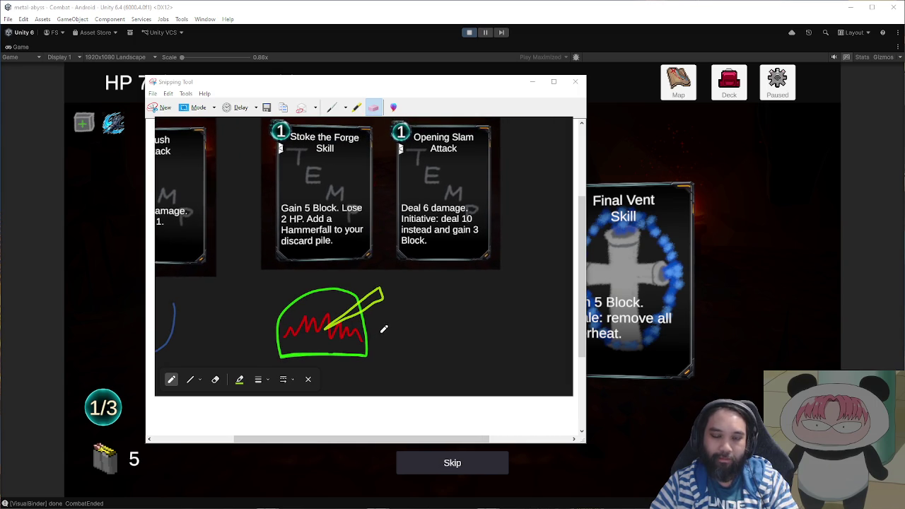
scroll(392, 319, right, 3)
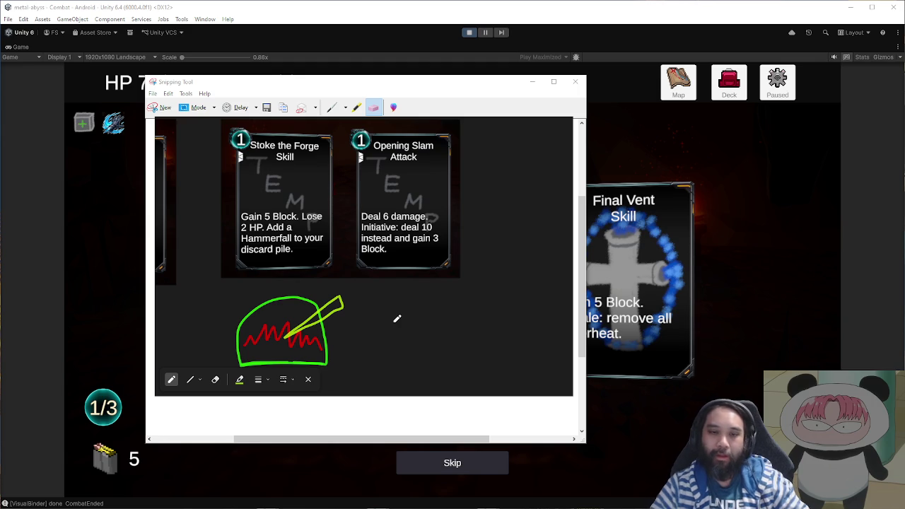
scroll(450, 293, down, 1)
ctrl+scroll(450, 293, up, 1)
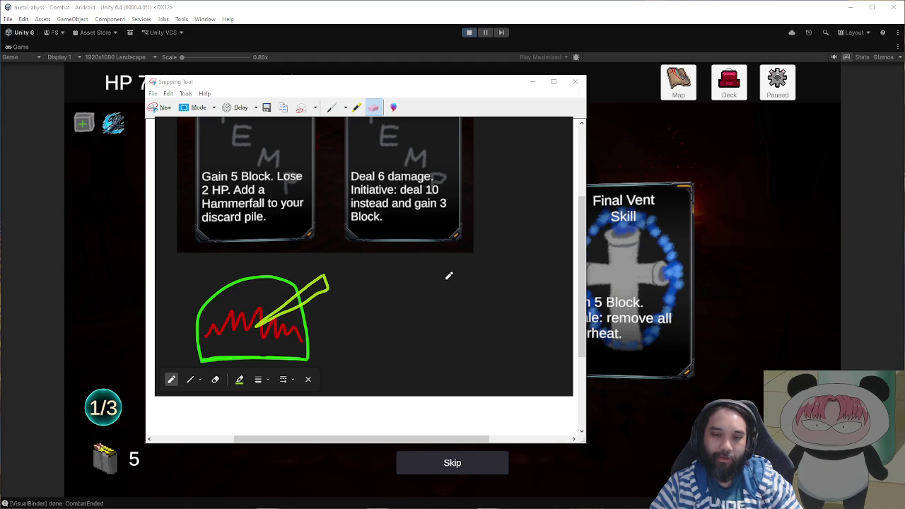
mouse_move(445, 271)
mouse_down()
mouse_move(369, 347)
mouse_move(357, 333)
mouse_move(443, 270)
mouse_up()
mouse_move(387, 344)
mouse_down()
mouse_move(407, 354)
mouse_move(425, 336)
mouse_up()
mouse_move(371, 288)
mouse_down()
mouse_move(357, 303)
mouse_move(393, 296)
mouse_move(375, 283)
mouse_up()
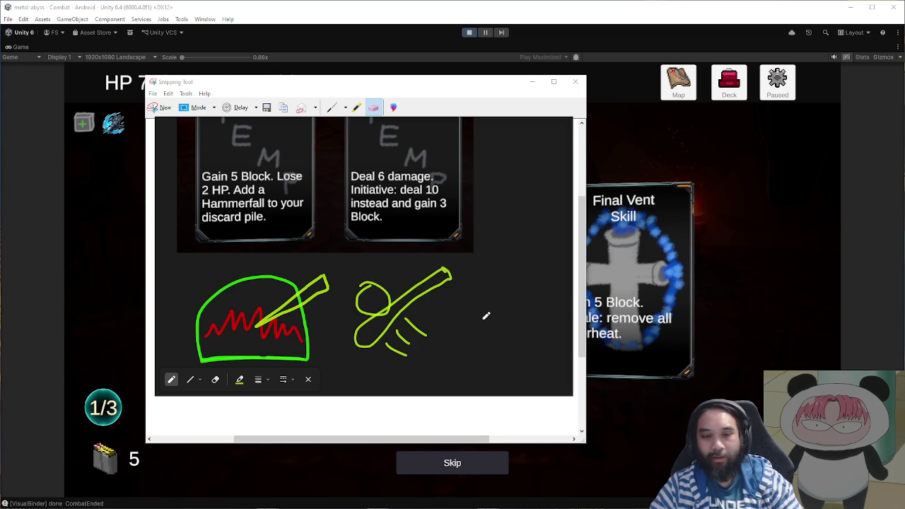
key(ctrl+z)
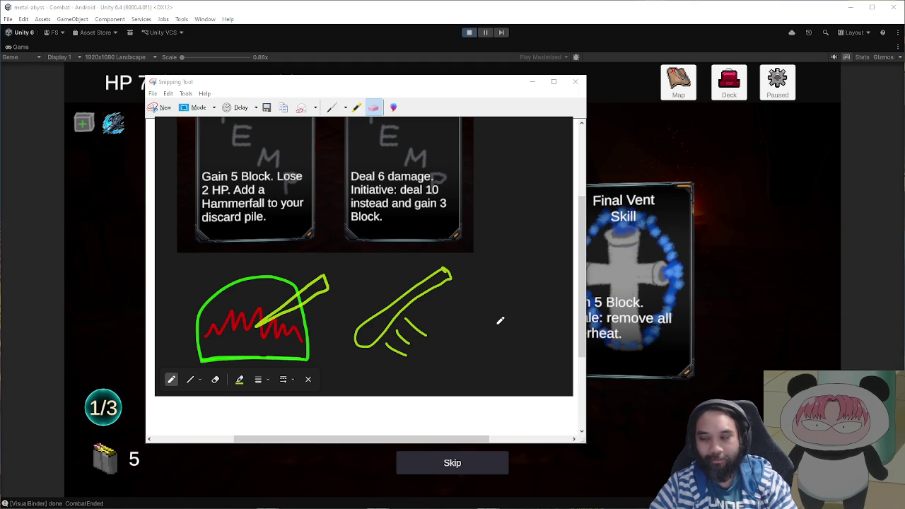
scroll(495, 320, down, 1)
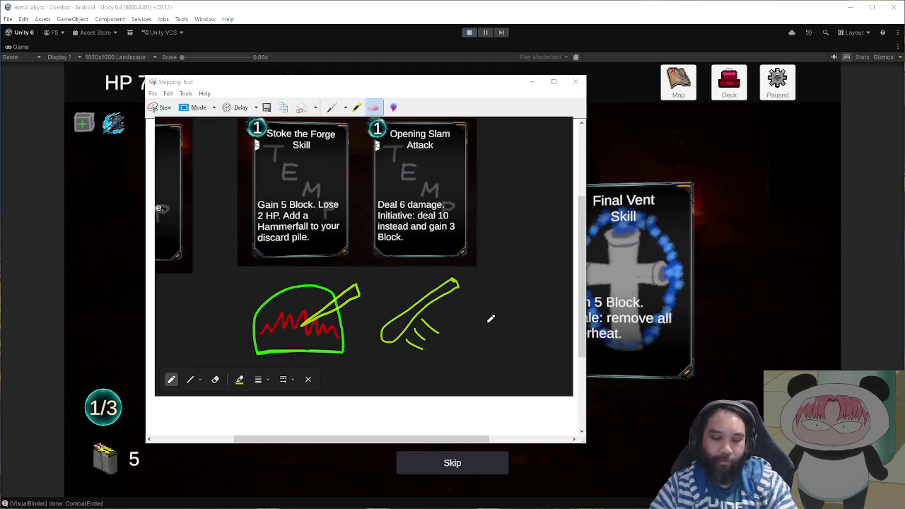
key(ctrl+z)
key(ctrl+z)
key(p)
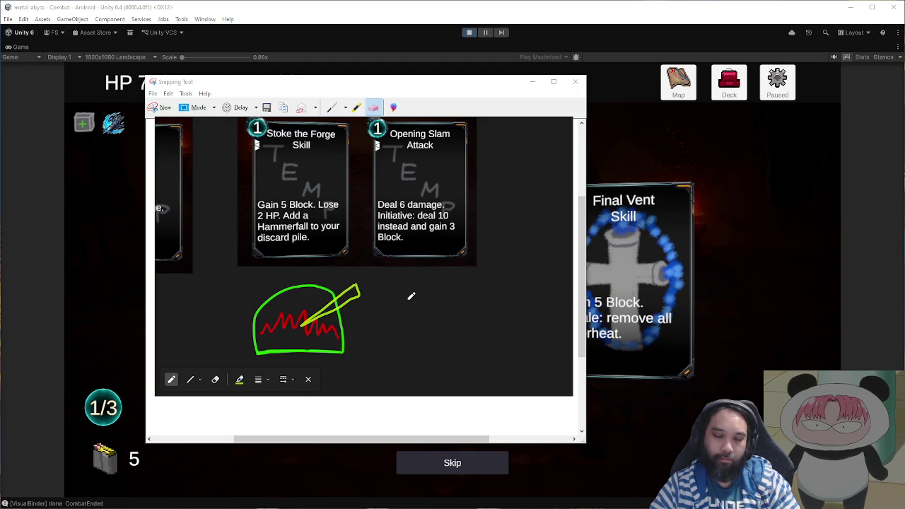
ctrl+scroll(425, 324, up, 1)
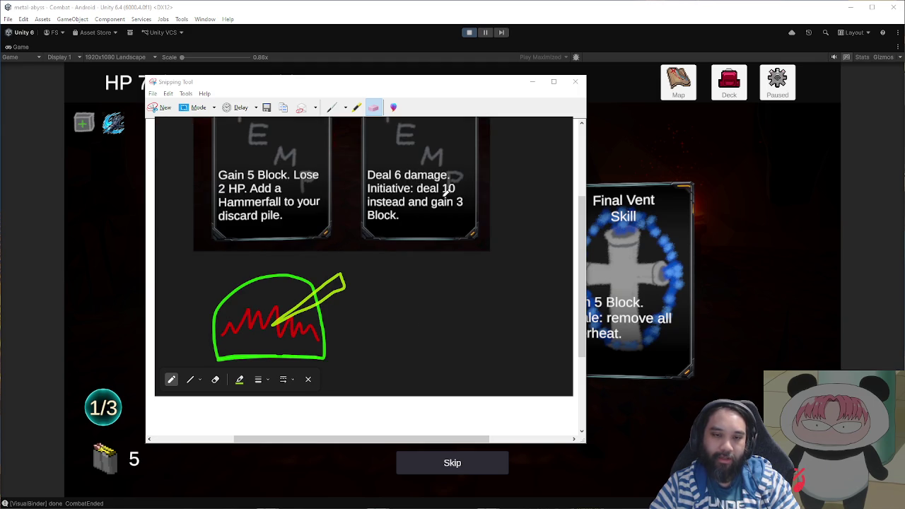
- Zoom and pan the markup onto the green and red forge sketch and begin a blade outline beside it
ctrl+scroll(425, 241, down, 1)
scroll(444, 259, left, 6)
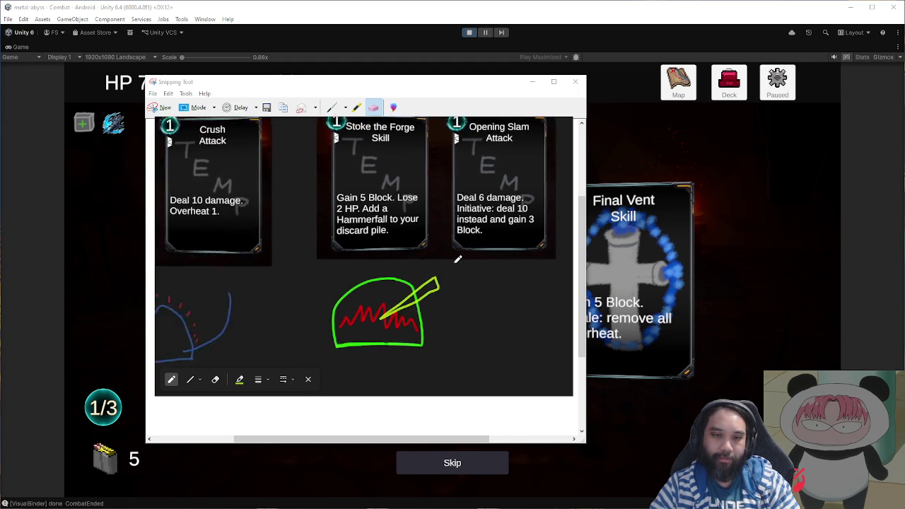
scroll(465, 247, right, 6)
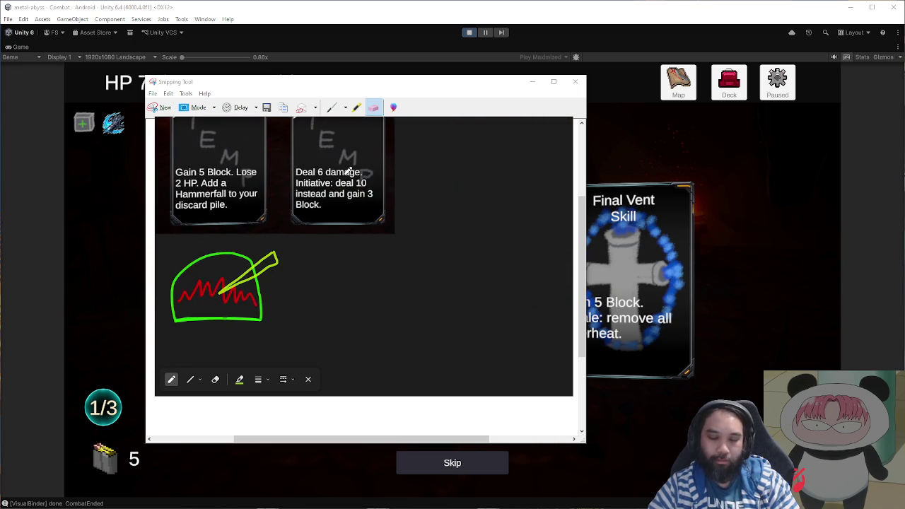
ctrl+scroll(341, 283, up, 1)
scroll(368, 258, left, 1)
ctrl+scroll(368, 257, up, 1)
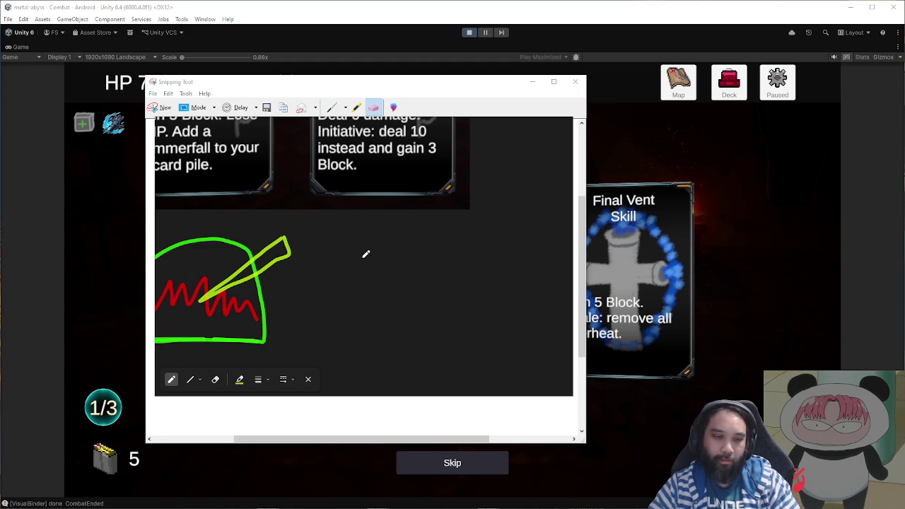
ctrl+scroll(365, 253, down, 3)
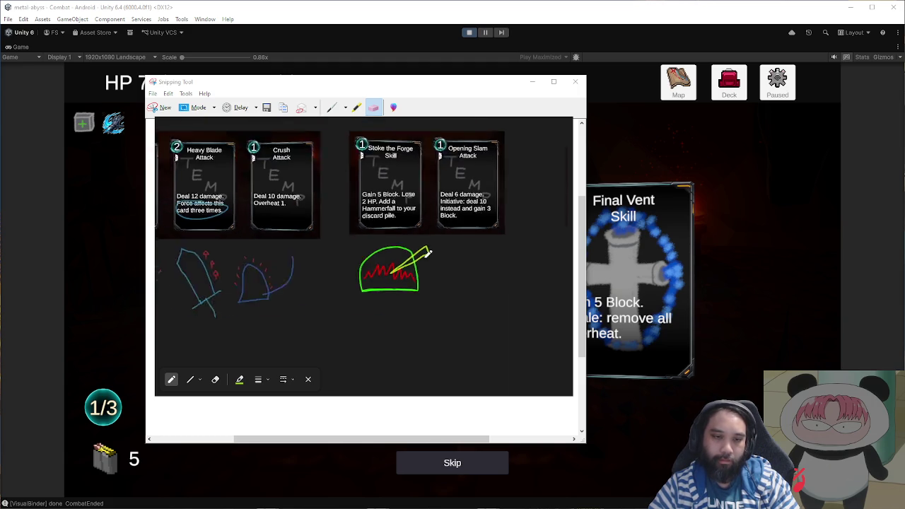
scroll(364, 255, right, 3)
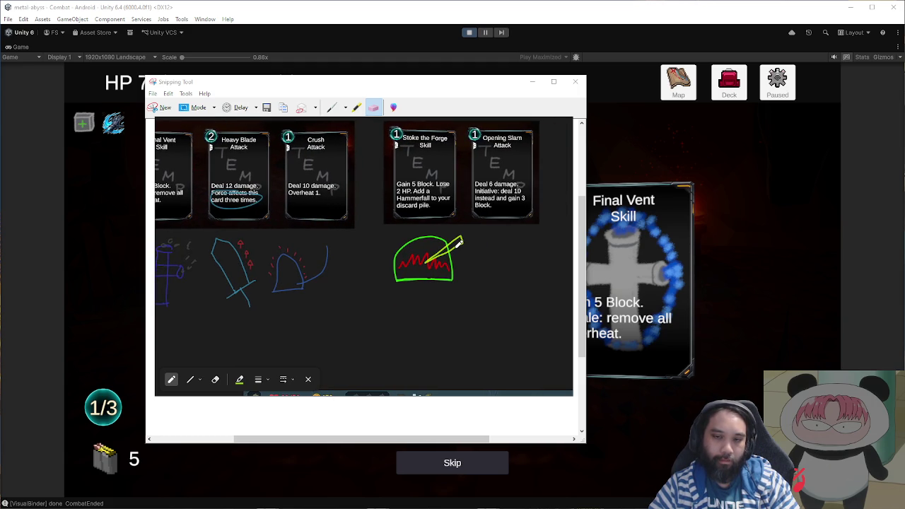
ctrl+scroll(459, 243, up, 5)
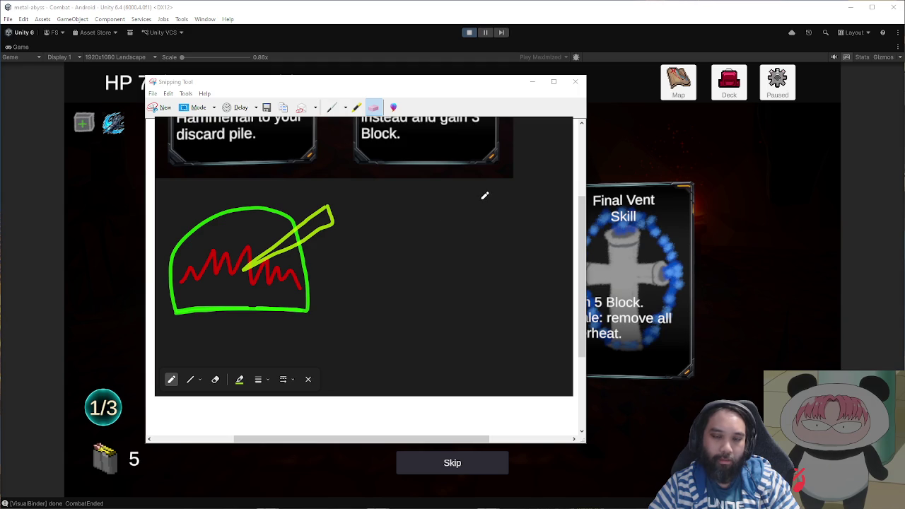
mouse_move(479, 193)
mouse_down()
mouse_move(481, 210)
mouse_move(425, 243)
mouse_move(374, 263)
mouse_move(358, 252)
mouse_move(475, 193)
mouse_up()
- Add inner detail lines, three curved swoosh lines and top and bottom spikes to the blade sketch
mouse_move(430, 214)
mouse_down()
mouse_move(487, 198)
mouse_move(457, 216)
mouse_up()
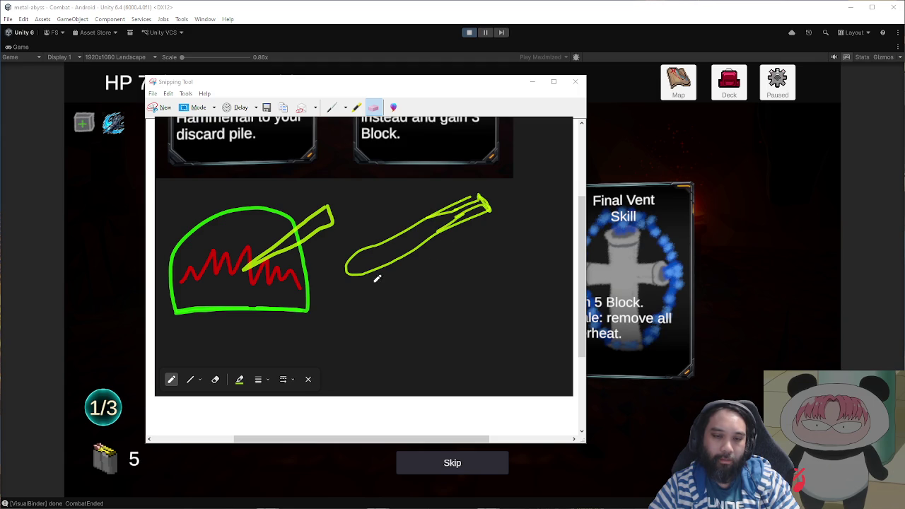
drag(394, 276, 430, 299)
drag(420, 261, 441, 285)
drag(444, 246, 468, 277)
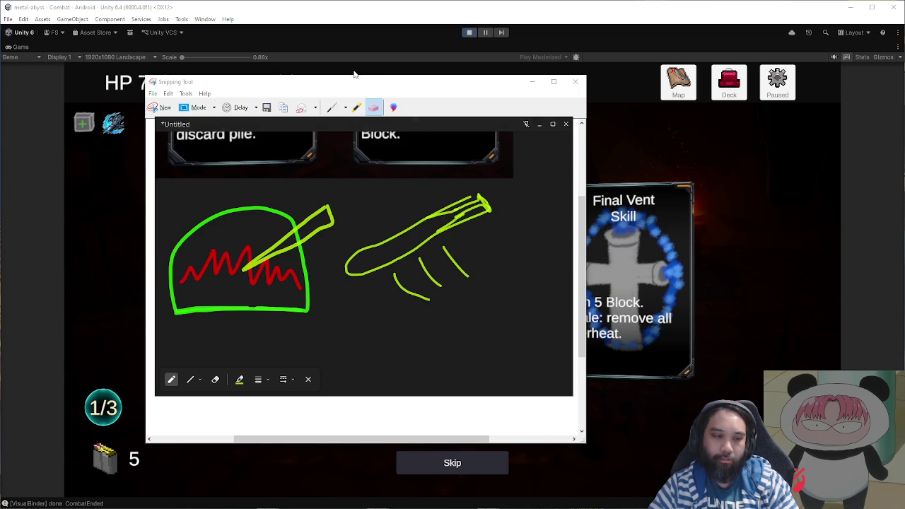
drag(360, 249, 386, 241)
drag(365, 270, 391, 263)
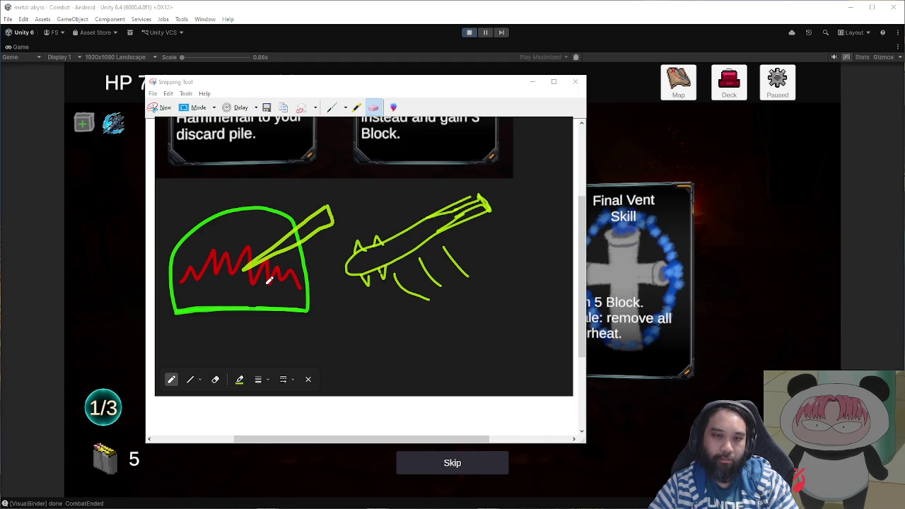
- Move the sketch window aside, stop the running game in Unity, and return to GIMP
scroll(422, 270, up, 1)
scroll(423, 270, right, 1)
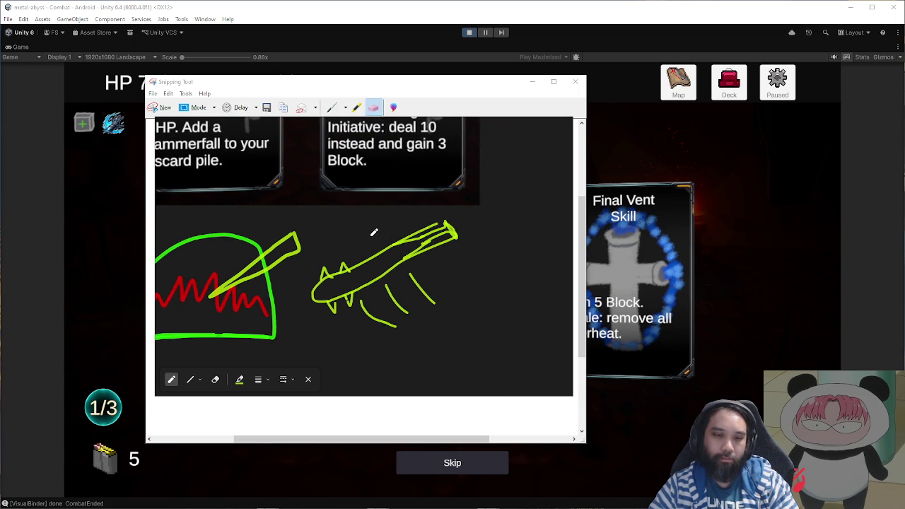
scroll(391, 229, down, 2)
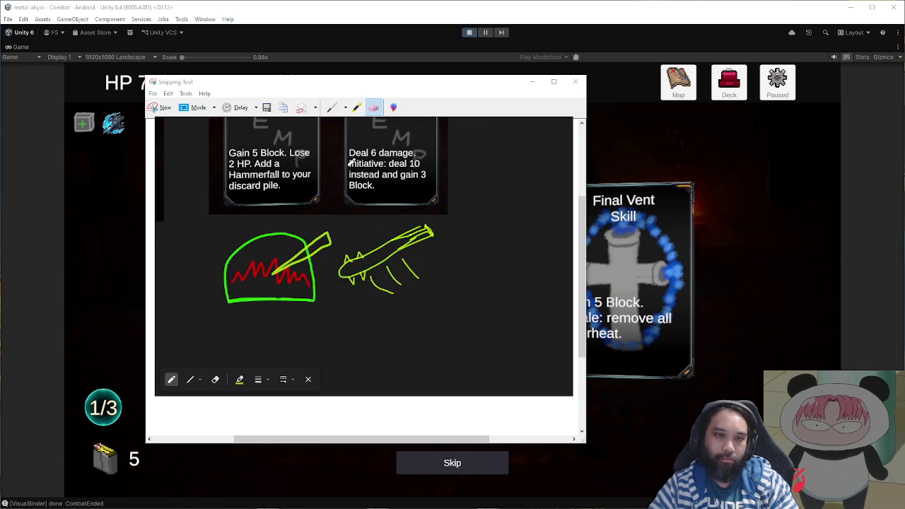
scroll(350, 163, down, 2)
scroll(366, 172, up, 2)
mouse_move(425, 85)
mouse_down()
mouse_move(517, 121)
mouse_move(583, 133)
mouse_up()
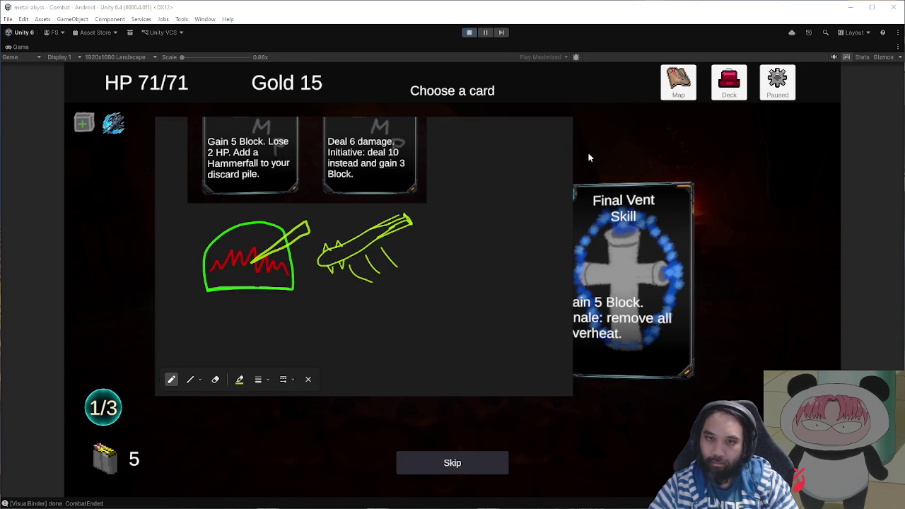
click(470, 32)
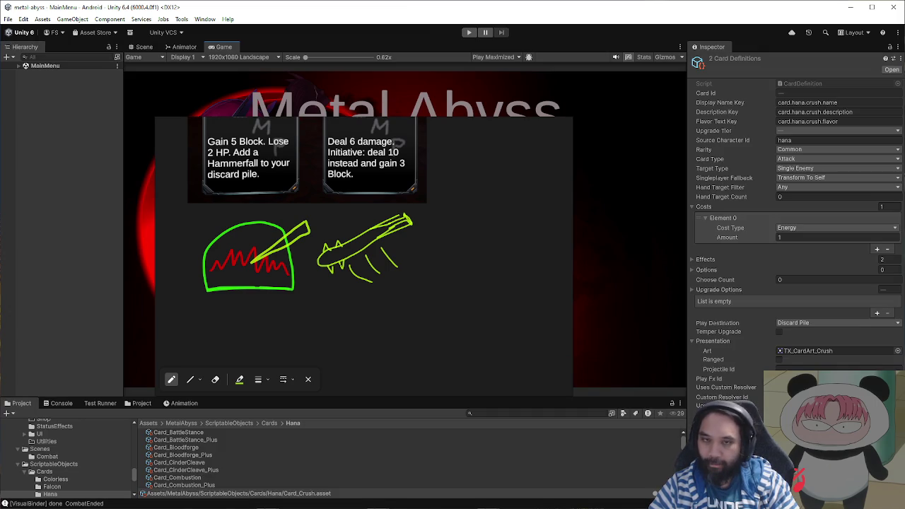
mouse_move(541, 129)
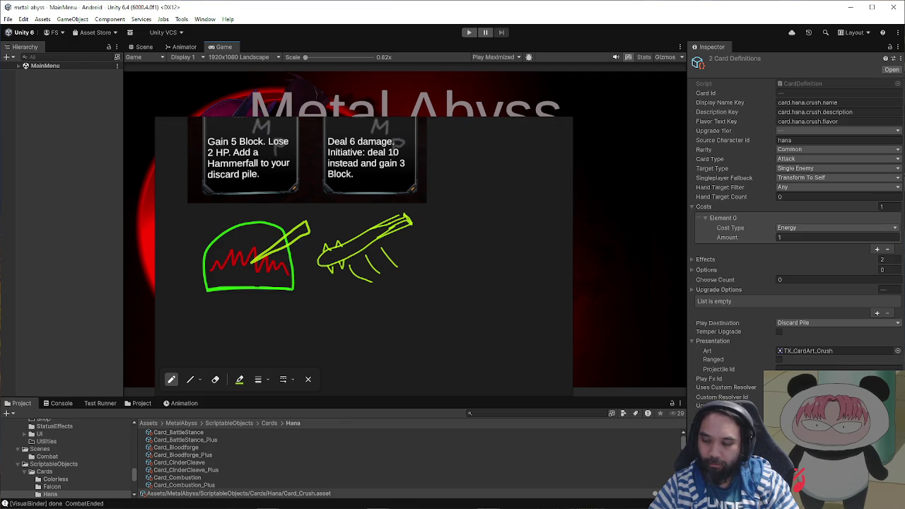
key(alt+Tab)
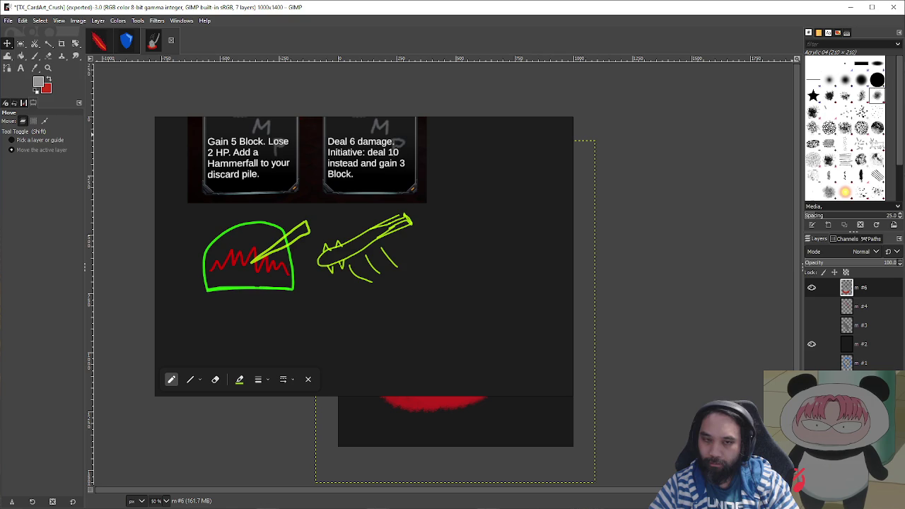
- Move the sketch reference off the GIMP canvas and narrow it to fit on the left
scroll(432, 260, down, 2)
mouse_move(457, 162)
mouse_down()
mouse_move(394, 196)
mouse_move(371, 238)
mouse_up()
scroll(371, 238, up, 1)
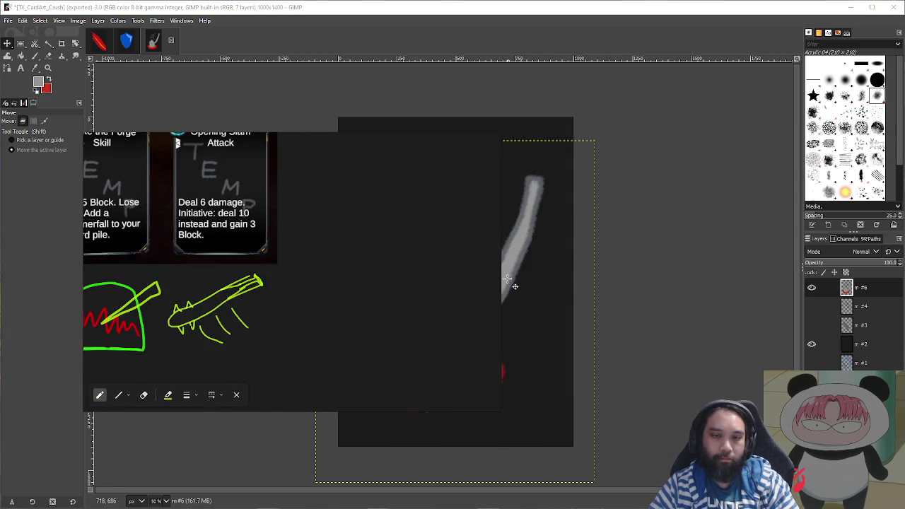
drag(500, 278, 304, 277)
scroll(247, 264, up, 2)
scroll(226, 251, up, 1)
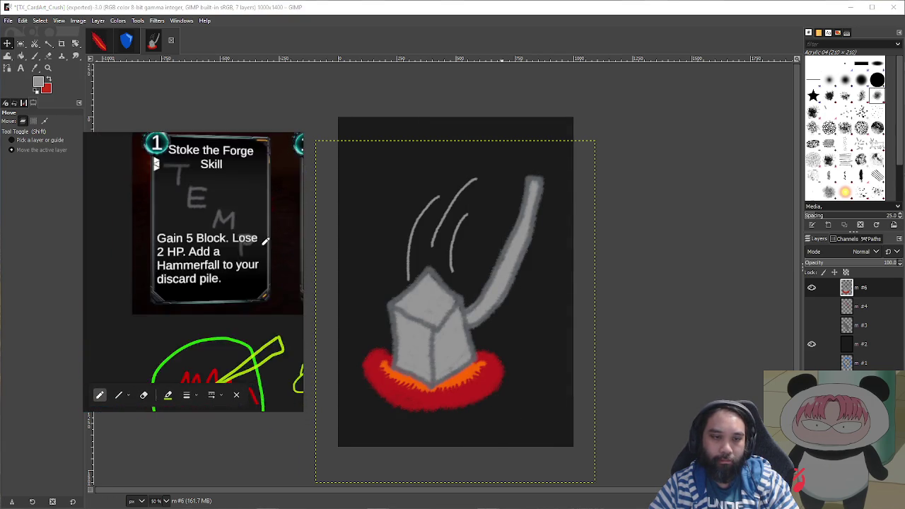
scroll(259, 239, down, 2)
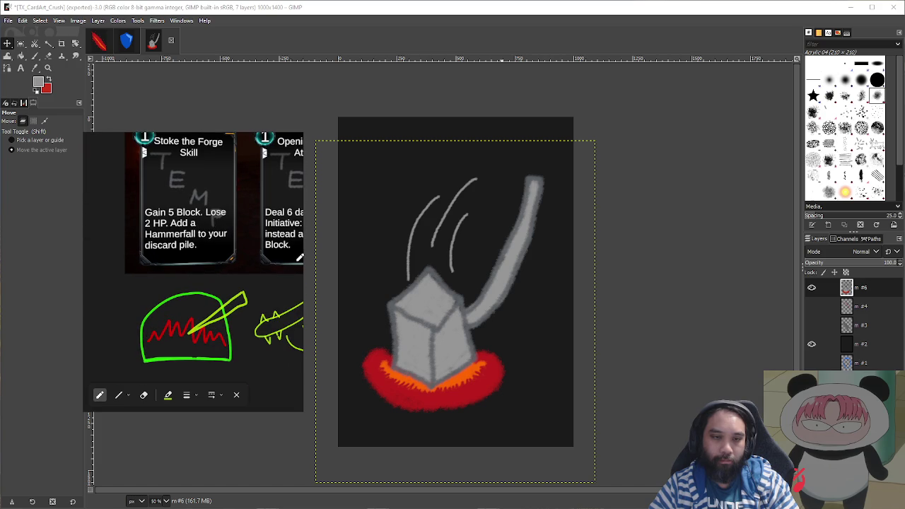
scroll(259, 244, down, 2)
drag(303, 257, 273, 257)
scroll(241, 248, up, 3)
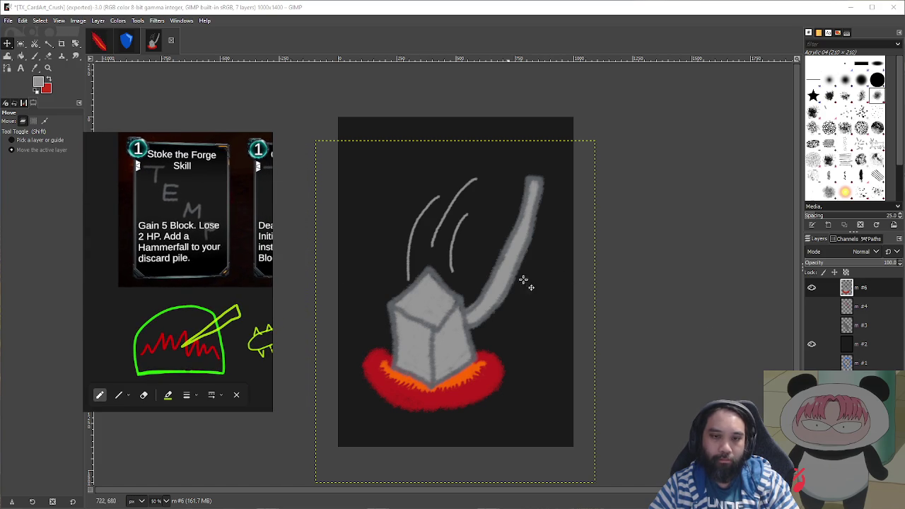
- Switch to the Color Picker and hide the hammer-and-flames drawing layer #6
click(812, 289)
click(811, 289)
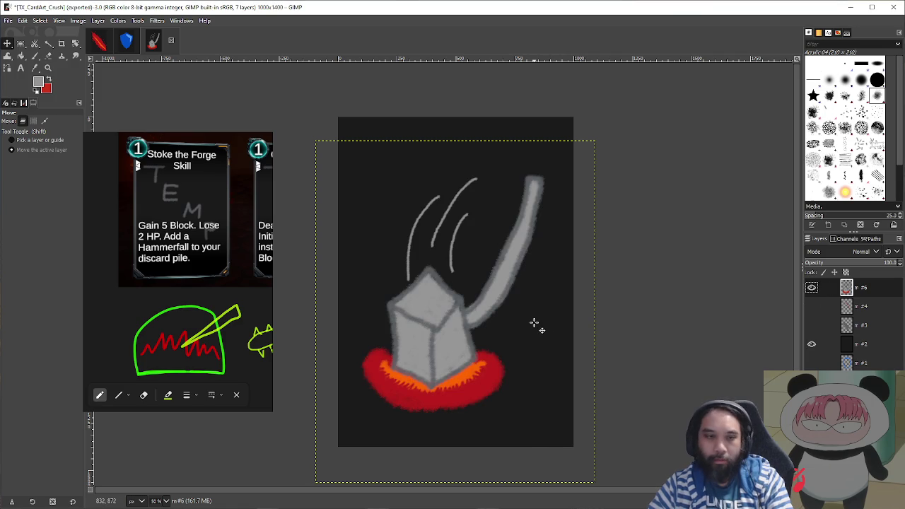
key(o)
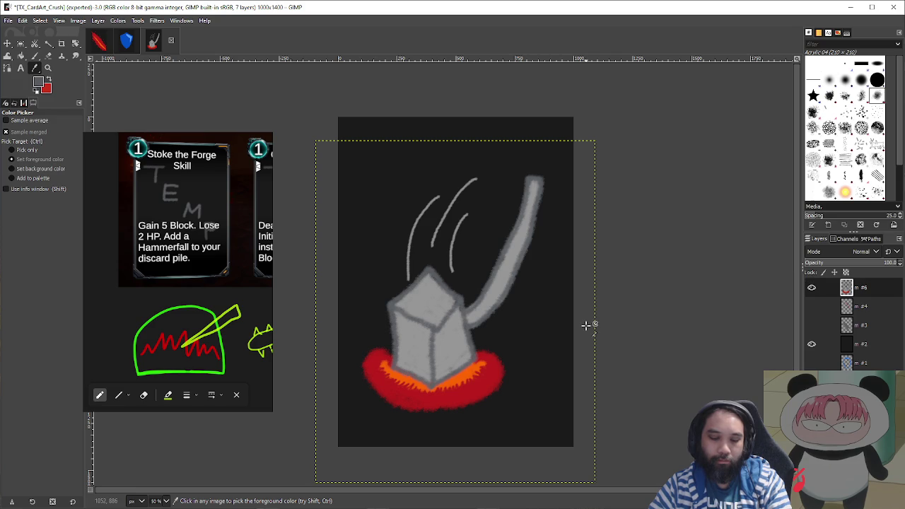
click(814, 289)
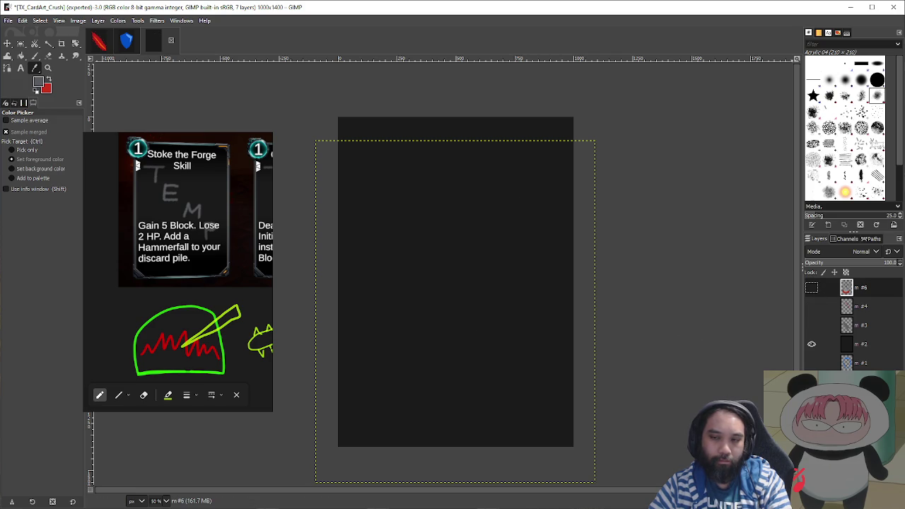
- Add a new layer and enlarge the paintbrush, undoing two test strokes
key(shift+ctrl+n)
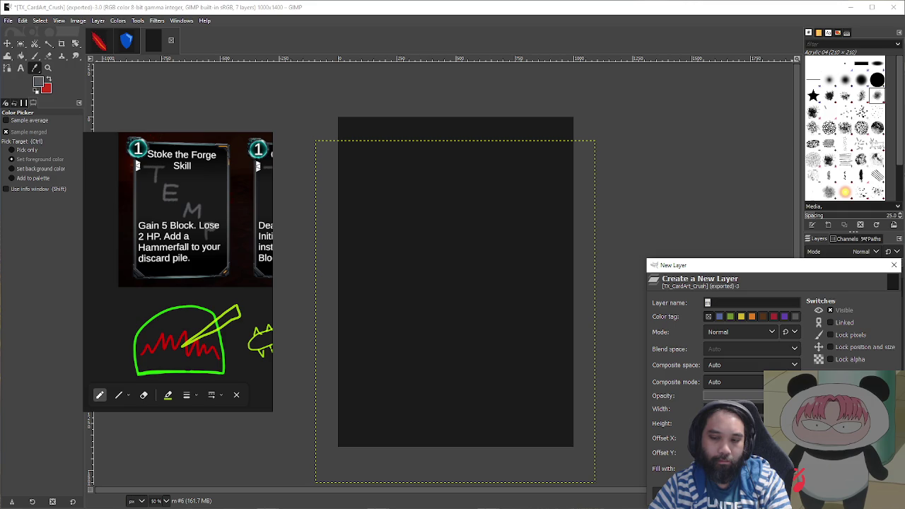
key(Return)
key(p)
mouse_move(461, 210)
mouse_down()
mouse_move(485, 279)
mouse_move(471, 295)
mouse_up()
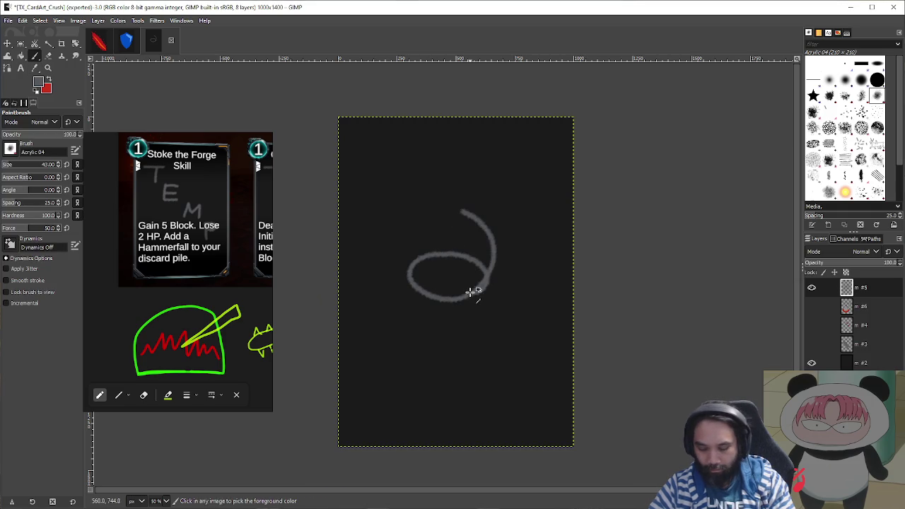
key(ctrl+z)
key(bracketright)
key(bracketright)
key(bracketright)
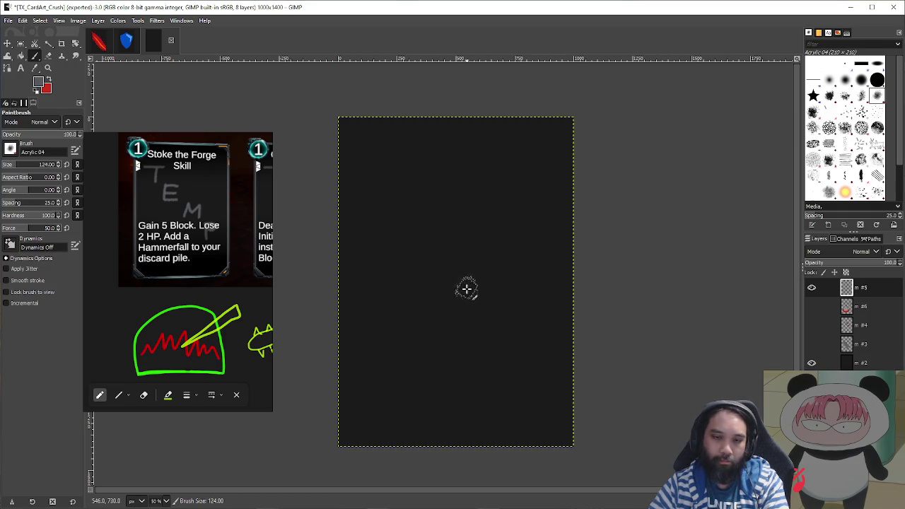
mouse_move(460, 304)
mouse_down()
mouse_move(475, 304)
mouse_move(416, 350)
mouse_up()
key(ctrl+z)
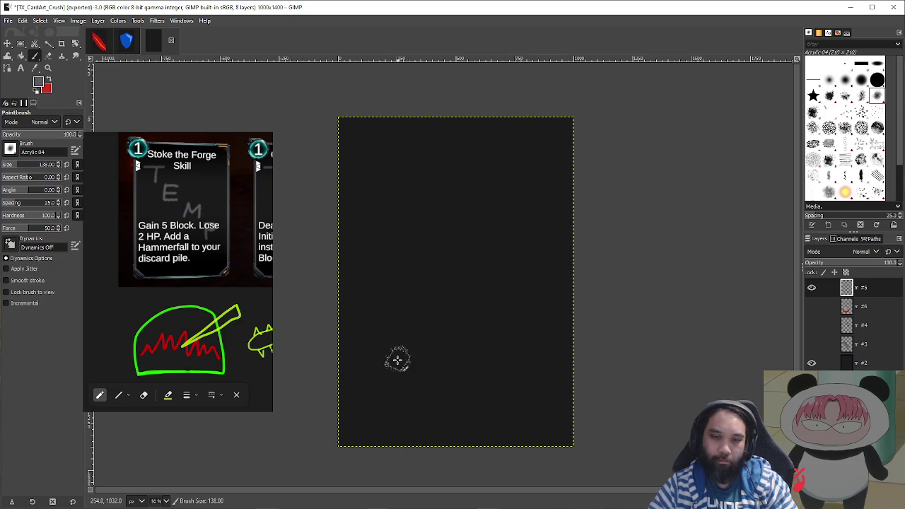
- Paint the grey forge arch: base, left side, top-left corner and a thick right side
drag(385, 356, 528, 355)
mouse_move(385, 351)
mouse_down()
mouse_move(388, 245)
mouse_move(416, 225)
mouse_move(466, 216)
mouse_move(511, 224)
mouse_move(529, 243)
mouse_move(533, 358)
mouse_move(374, 247)
mouse_move(376, 299)
mouse_up()
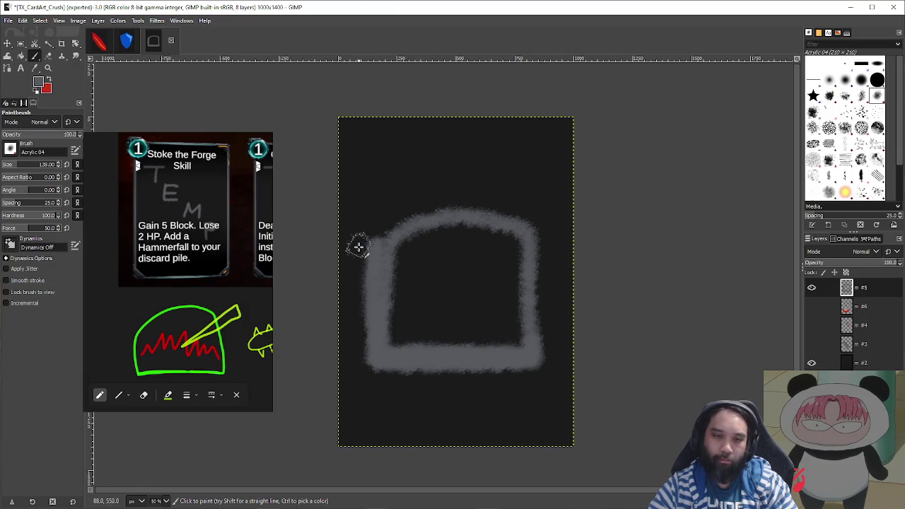
mouse_move(388, 236)
mouse_down()
mouse_move(443, 210)
mouse_move(507, 214)
mouse_move(475, 212)
mouse_up()
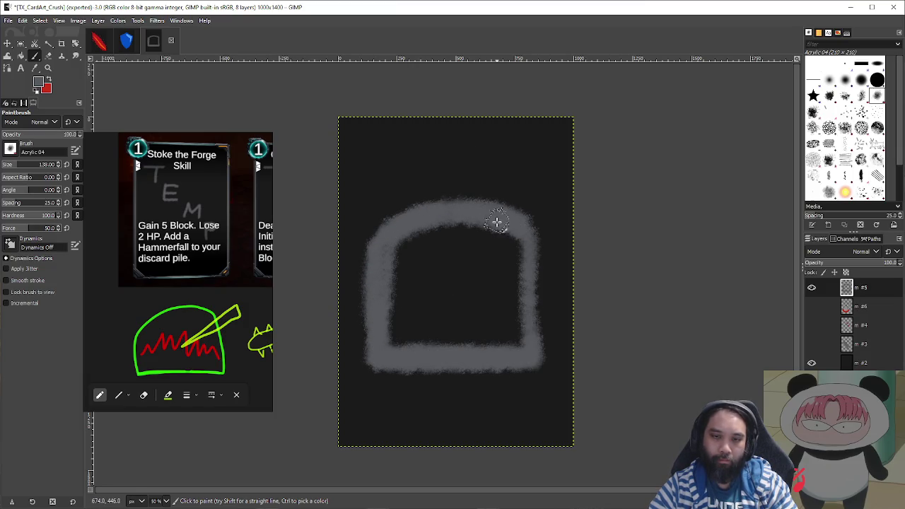
drag(522, 250, 526, 345)
drag(526, 245, 533, 346)
drag(535, 296, 532, 251)
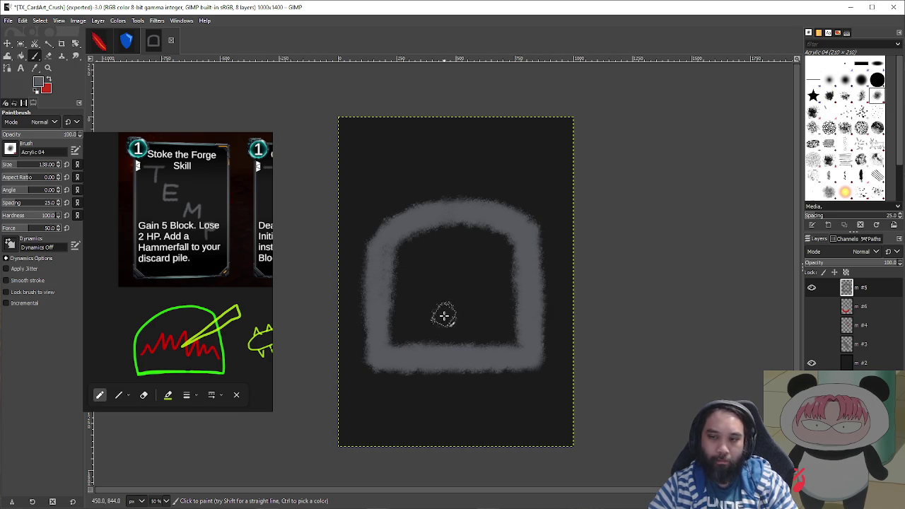
- Sample the grey from the sword layer as the brush colour, then restore the forge layer's visibility
ctrl+scroll(443, 319, up, 1)
click(813, 288)
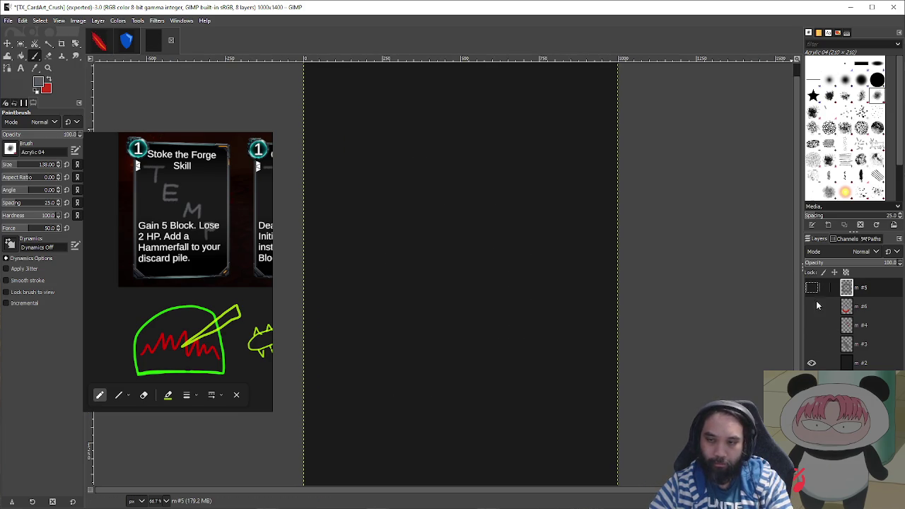
click(811, 344)
key(o)
click(383, 270)
key(p)
click(812, 288)
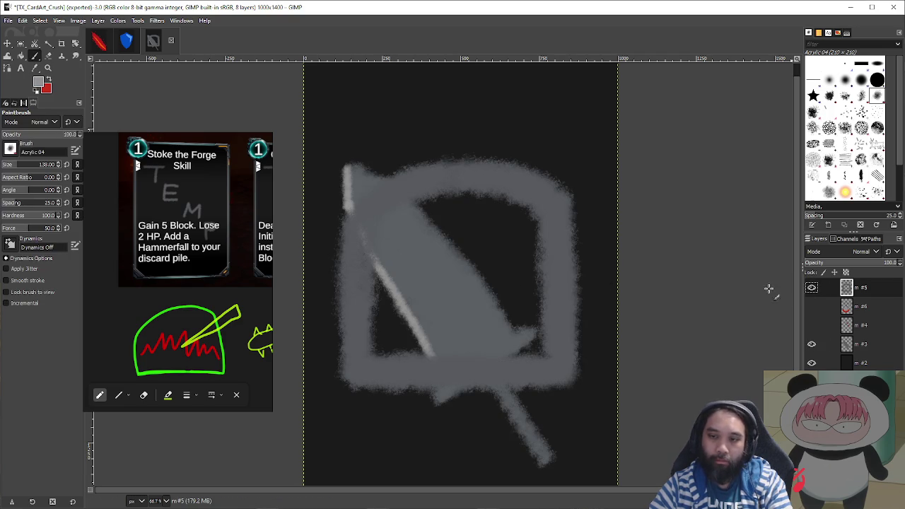
click(812, 345)
- Dab lighter stones up the forge's left edge and across its top
drag(534, 305, 566, 311)
key(ctrl+z)
click(359, 369)
drag(357, 340, 358, 334)
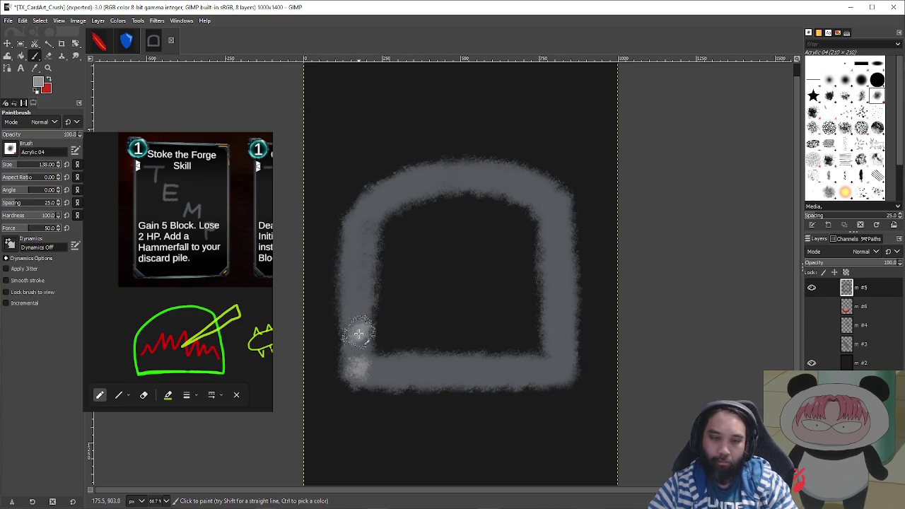
click(355, 300)
click(356, 269)
click(360, 239)
drag(403, 192, 410, 187)
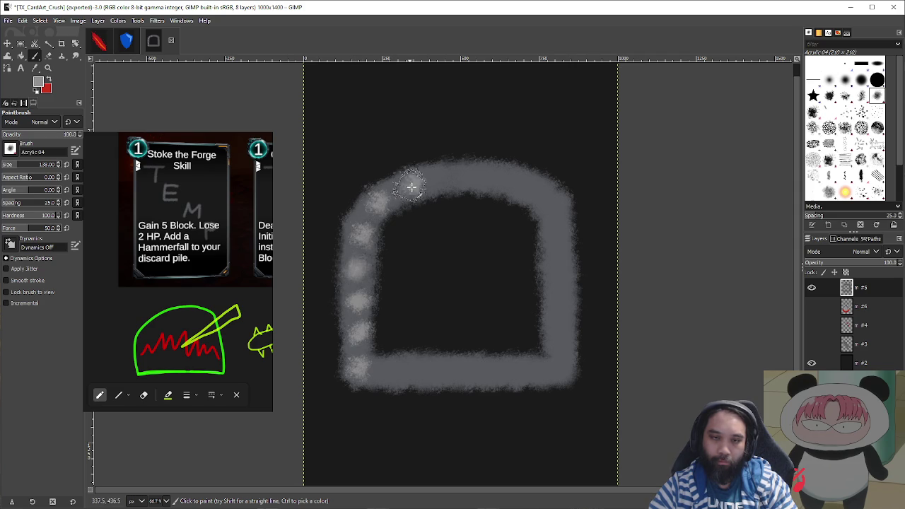
click(444, 182)
click(485, 177)
click(485, 177)
click(516, 185)
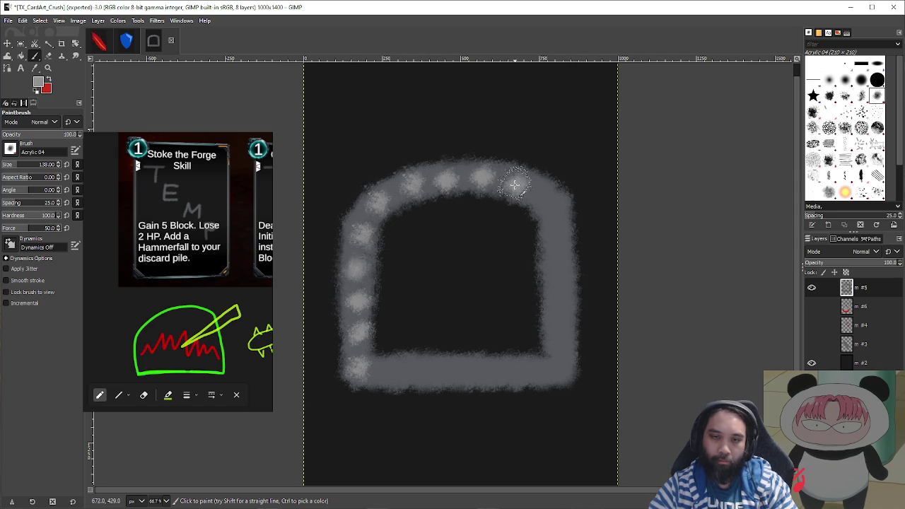
- Dab lighter stones down the arch's right side and back along its bottom edge to the left
click(550, 201)
click(560, 238)
click(559, 269)
click(562, 303)
click(562, 337)
click(560, 370)
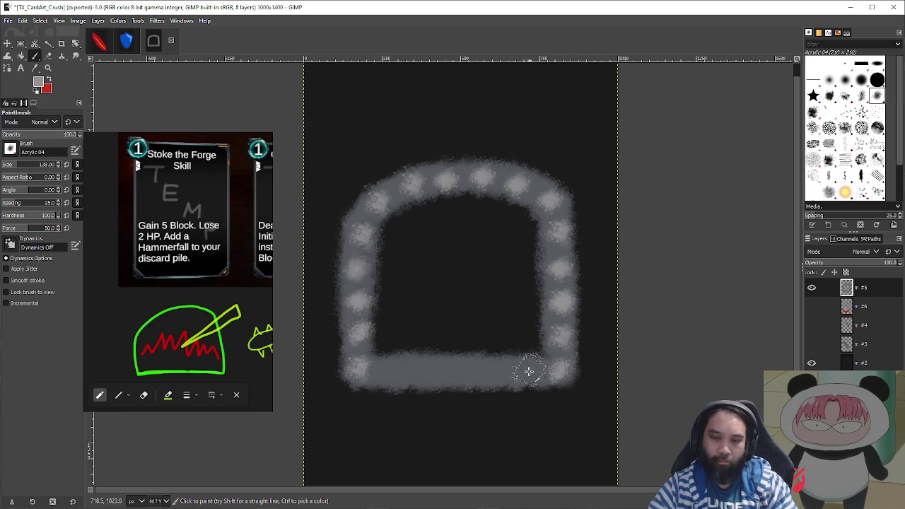
click(530, 371)
click(497, 374)
click(462, 372)
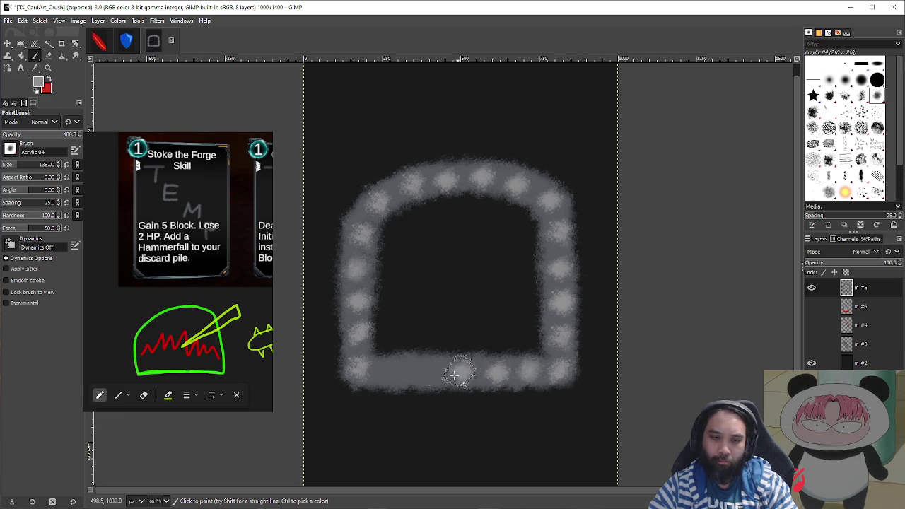
click(431, 374)
click(398, 372)
click(378, 369)
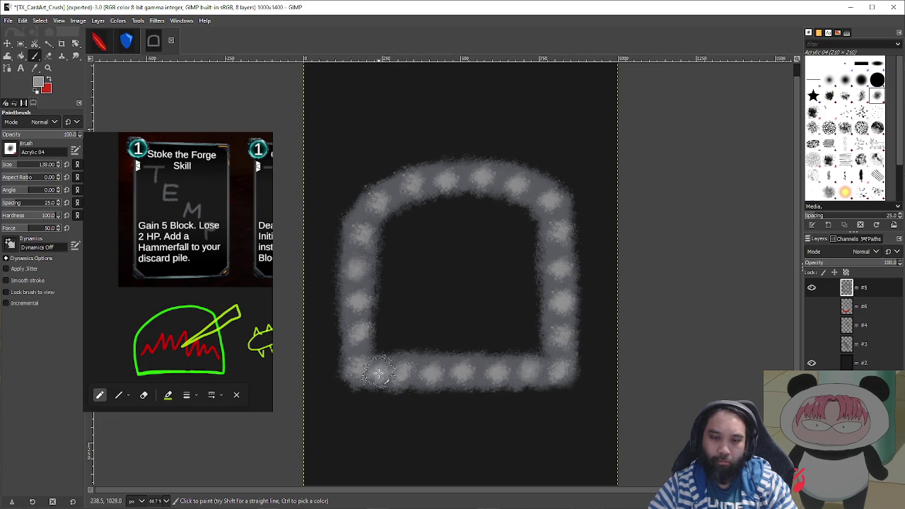
- Select layer #6 and add a new layer #7 above it for the flames
key(o)
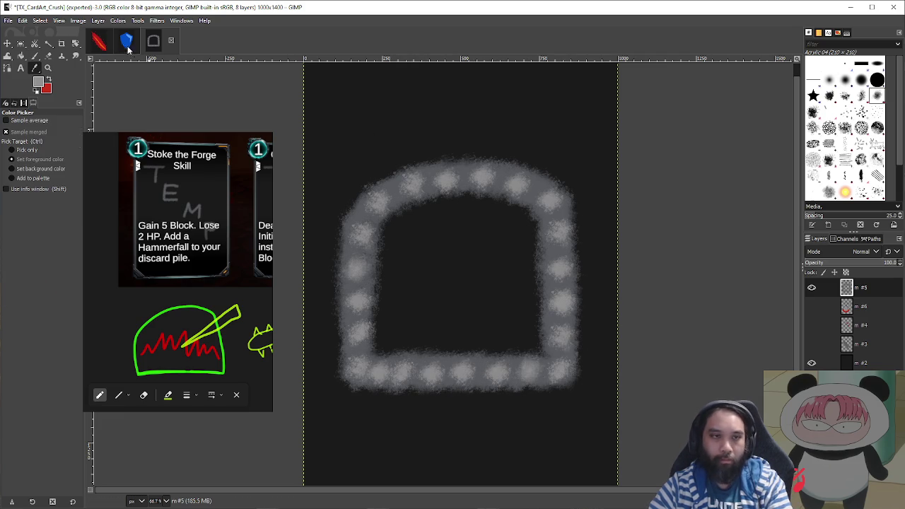
click(812, 306)
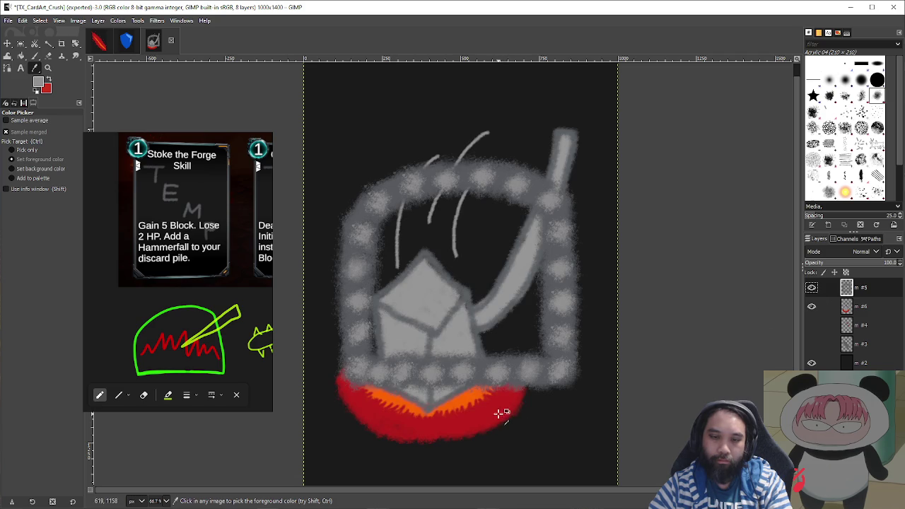
click(812, 306)
key(p)
drag(461, 303, 414, 324)
key(ctrl+z)
click(848, 316)
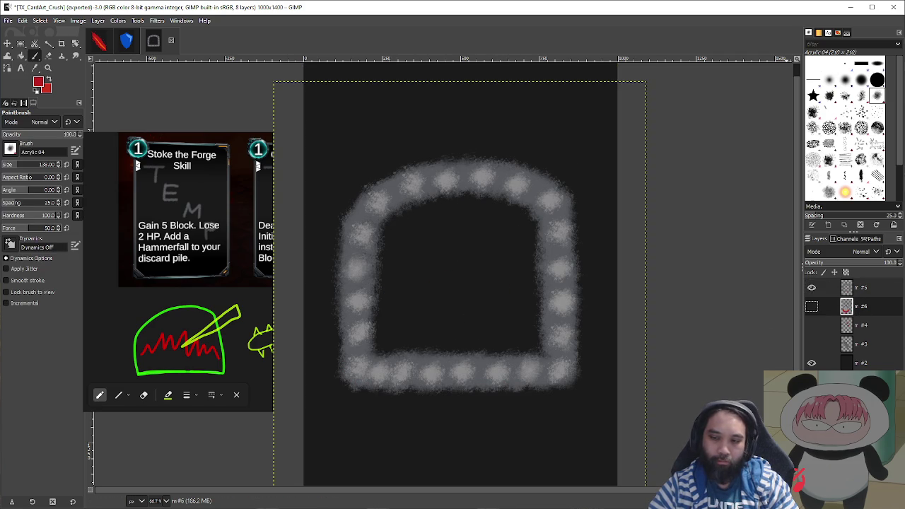
key(shift+ctrl+n)
key(Return)
- With a smaller brush, paint a red peaked flame band low in the arch, then show TX_CardArt_Attack
mouse_move(466, 307)
mouse_down()
mouse_move(384, 344)
mouse_move(398, 318)
mouse_move(414, 339)
mouse_move(424, 326)
mouse_move(493, 327)
mouse_move(531, 339)
mouse_move(391, 348)
mouse_move(384, 332)
mouse_up()
key(ctrl+z)
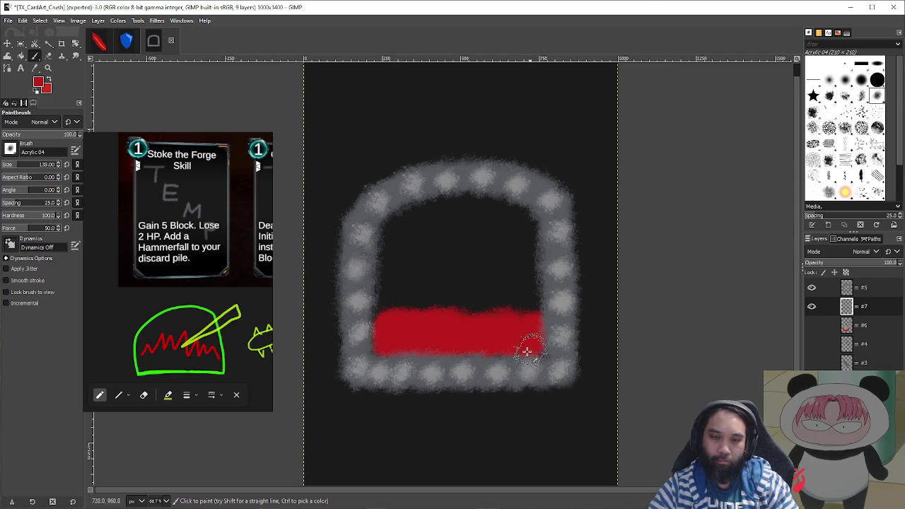
scroll(417, 323, up, 2)
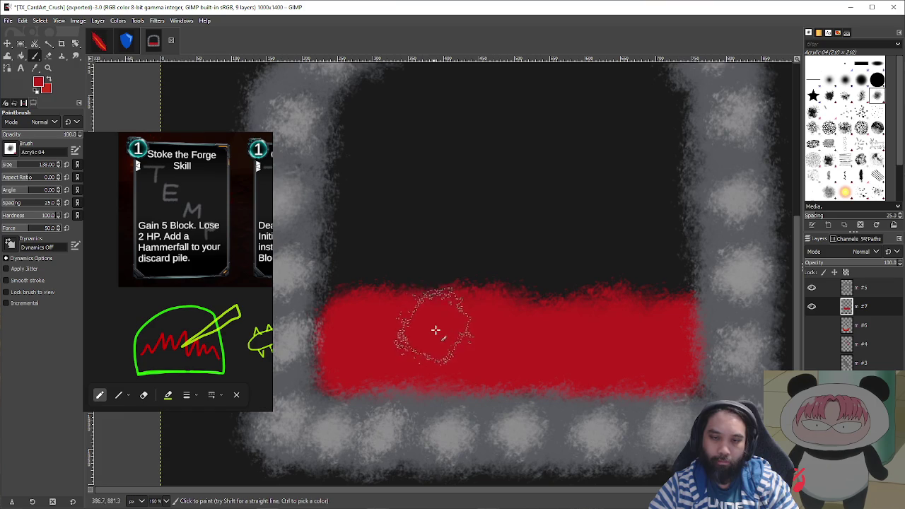
key(bracketleft)
key(bracketleft)
key(bracketleft)
key(bracketleft)
key(bracketleft)
key(bracketleft)
mouse_move(374, 296)
mouse_down()
mouse_move(346, 300)
mouse_move(380, 278)
mouse_move(384, 262)
mouse_move(396, 290)
mouse_move(469, 307)
mouse_move(469, 259)
mouse_move(598, 318)
mouse_move(588, 289)
mouse_move(602, 263)
mouse_move(599, 297)
mouse_move(634, 306)
mouse_up()
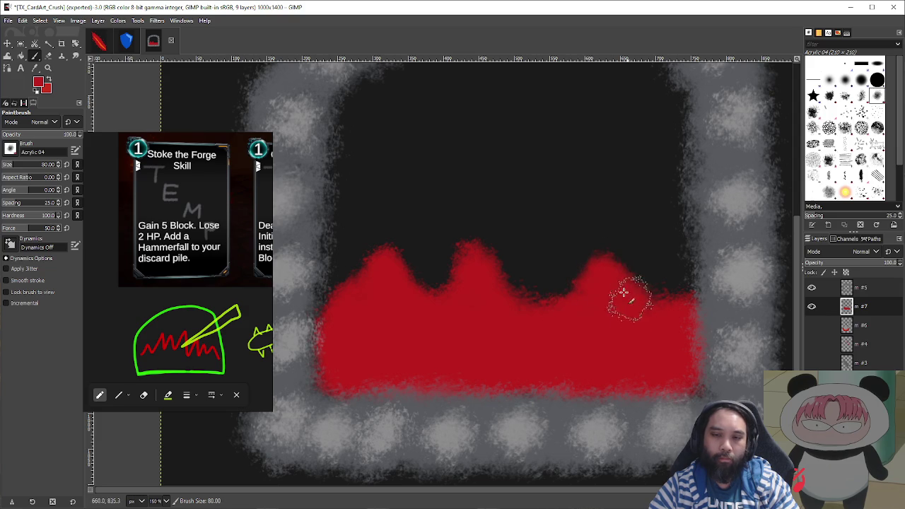
scroll(667, 323, down, 3)
scroll(681, 330, up, 3)
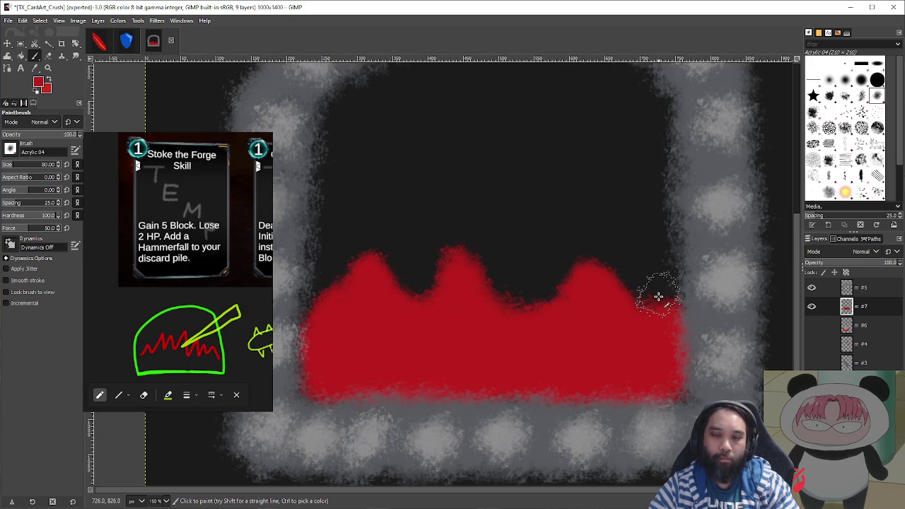
mouse_move(659, 297)
mouse_down()
mouse_move(672, 303)
mouse_move(672, 334)
mouse_move(663, 336)
mouse_up()
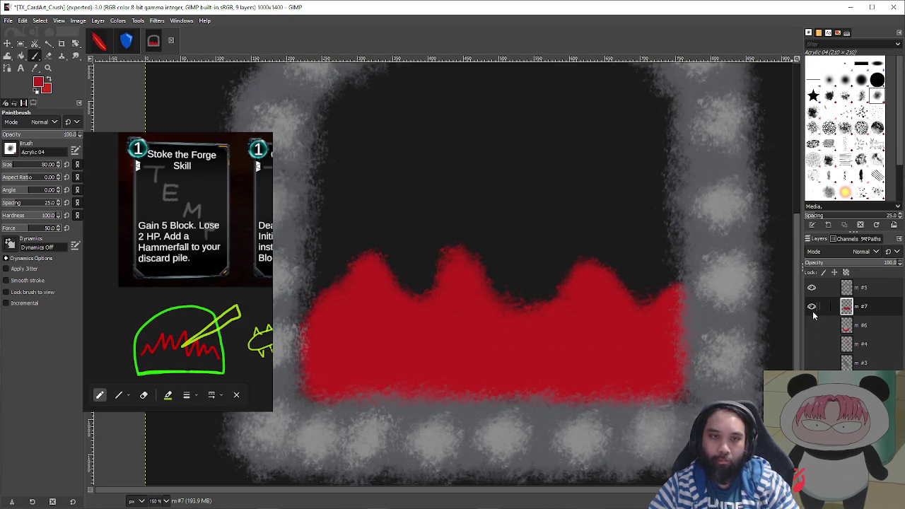
key(o)
key(alt+1)
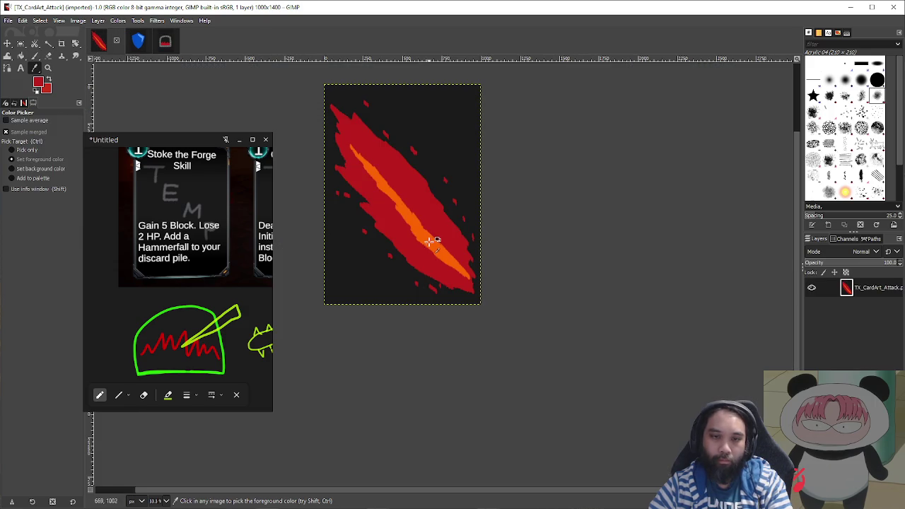
- Back on TX_CardArt_Crush, paint orange cores into the red flames at left, middle and right
key(alt+3)
key(p)
mouse_move(503, 225)
mouse_down()
mouse_move(505, 238)
mouse_move(424, 323)
mouse_up()
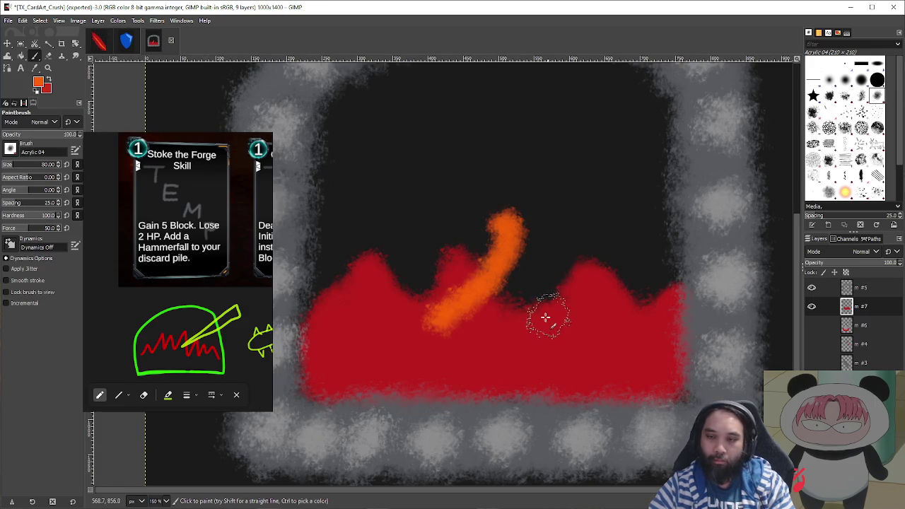
key(ctrl+z)
mouse_move(373, 311)
mouse_down()
mouse_move(370, 301)
mouse_move(342, 341)
mouse_move(369, 331)
mouse_move(372, 346)
mouse_move(368, 331)
mouse_up()
mouse_move(446, 339)
mouse_down()
mouse_move(447, 317)
mouse_move(459, 348)
mouse_up()
mouse_move(563, 343)
mouse_down()
mouse_move(571, 344)
mouse_move(575, 324)
mouse_move(598, 350)
mouse_up()
mouse_move(673, 337)
mouse_down()
mouse_move(667, 331)
mouse_move(669, 347)
mouse_move(650, 343)
mouse_up()
- Select layer #5 and add a new layer #8 above it for the poker
ctrl+scroll(650, 343, down, 1)
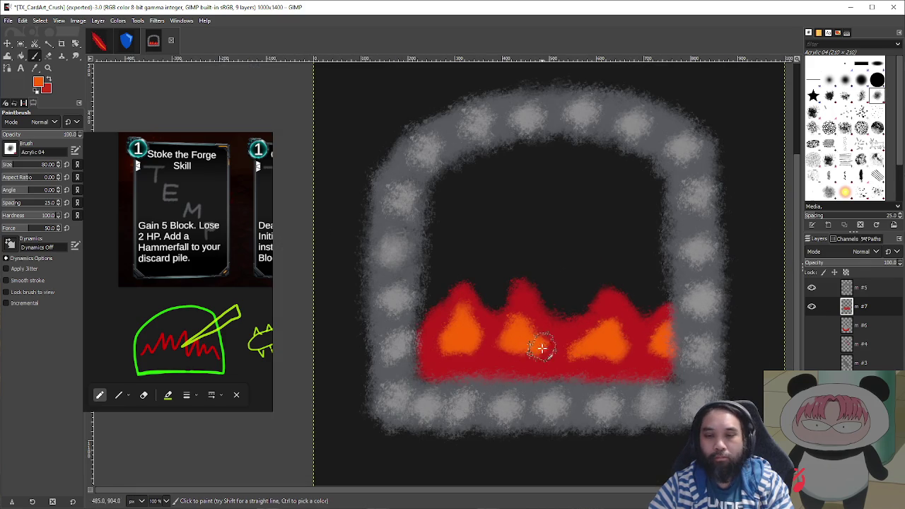
ctrl+scroll(651, 354, down, 1)
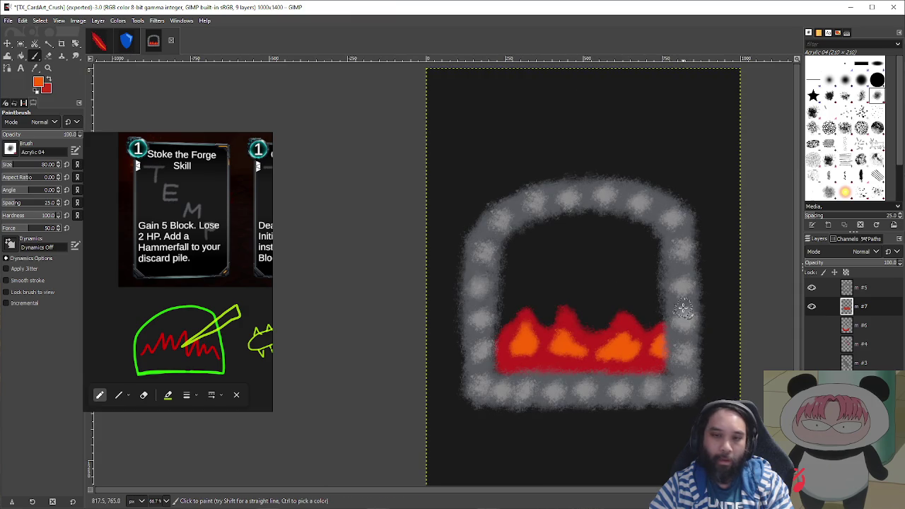
scroll(683, 309, right, 2)
ctrl+scroll(594, 237, down, 2)
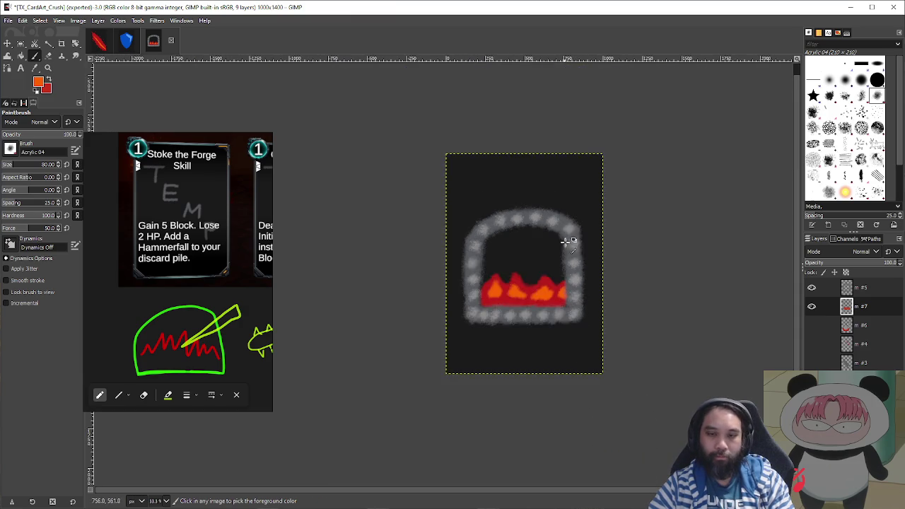
ctrl+scroll(566, 255, up, 2)
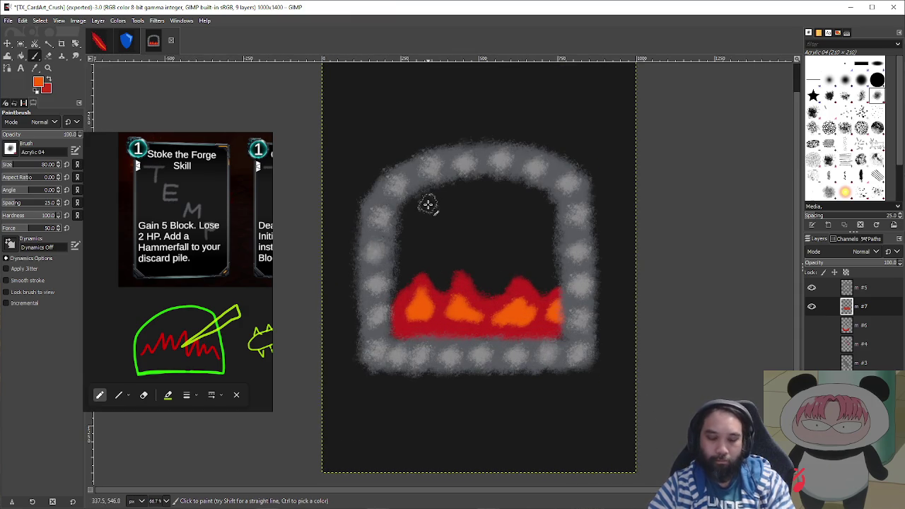
key(o)
key(p)
drag(382, 237, 532, 229)
key(ctrl+z)
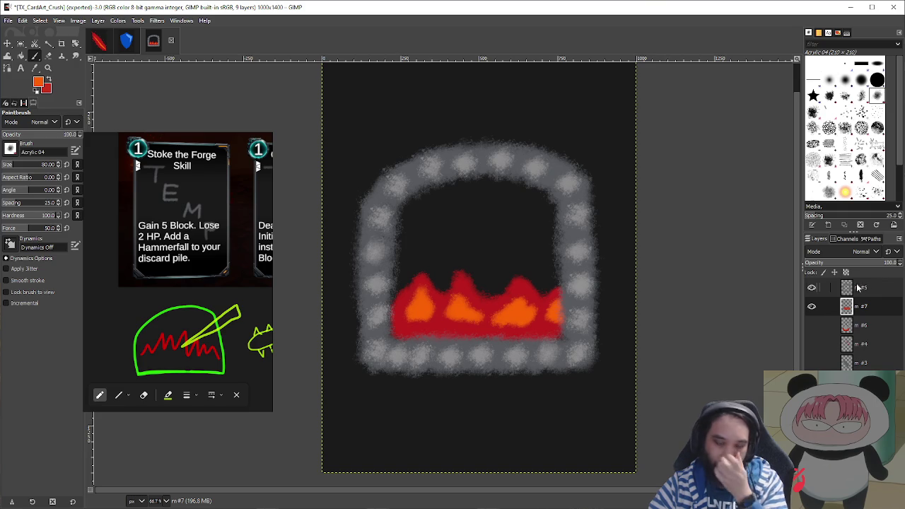
click(865, 289)
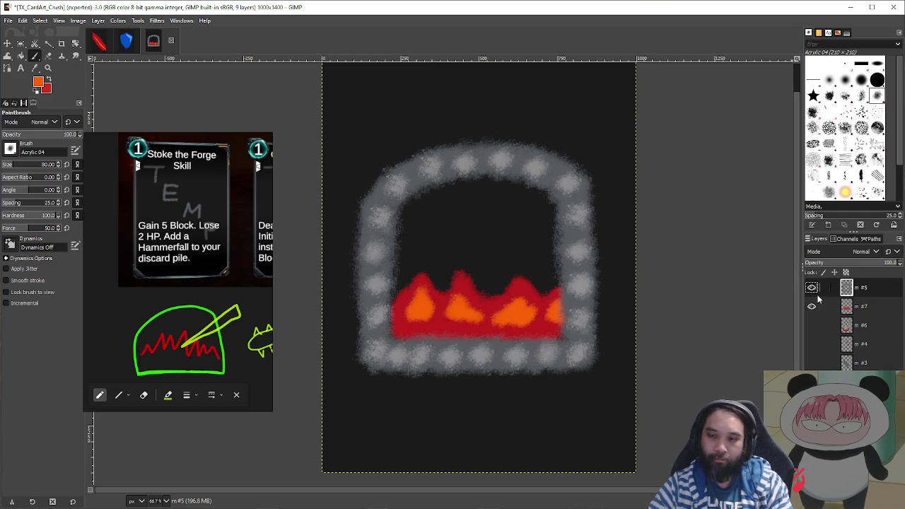
key(shift+ctrl+n)
key(Return)
- Draw the first orange poker stroke angling up-right from the fire
drag(586, 119, 457, 216)
key(ctrl+z)
mouse_move(484, 275)
mouse_down()
mouse_move(555, 141)
mouse_move(578, 164)
mouse_move(512, 247)
mouse_up()
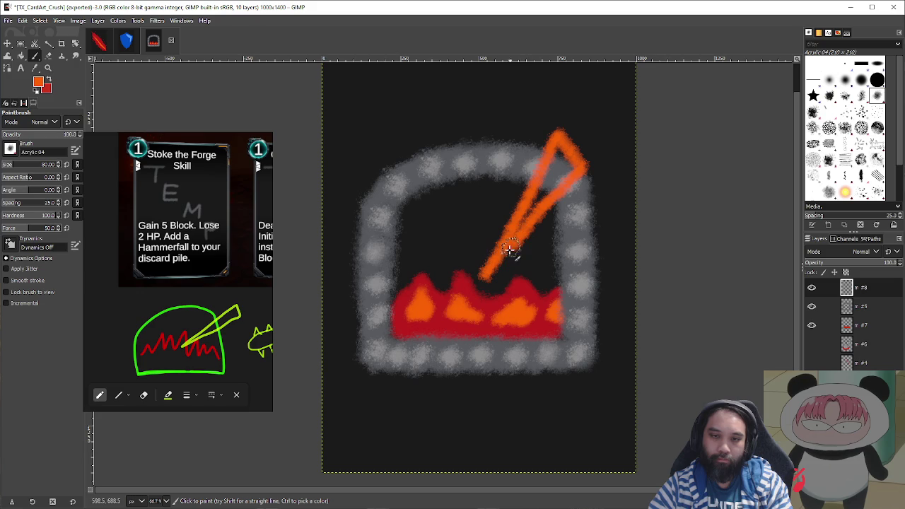
- Repaint the poker as one long orange diagonal from the fire to past the arch's top-right
drag(535, 203, 552, 152)
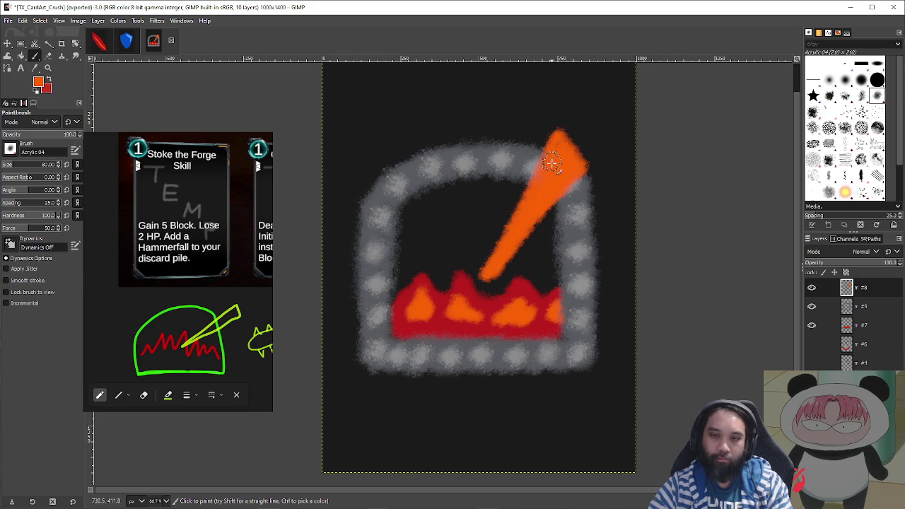
scroll(580, 163, down, 1)
scroll(545, 181, up, 2)
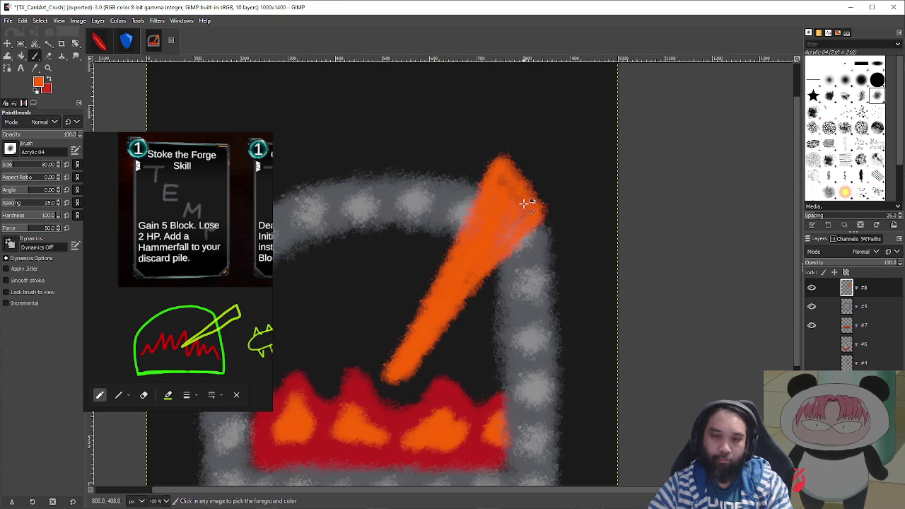
key(ctrl+z)
drag(401, 375, 463, 290)
shift+click(543, 150)
key(ctrl+z)
key(ctrl+z)
drag(400, 378, 553, 136)
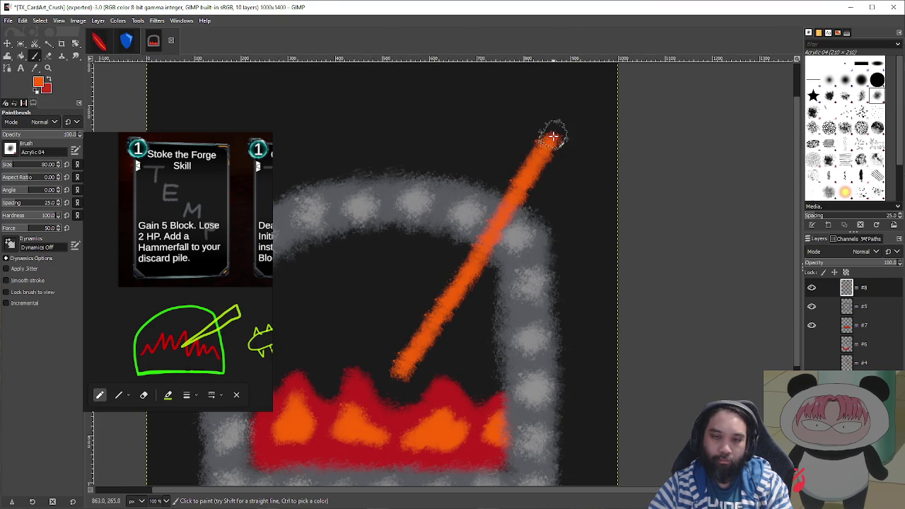
- Thicken the poker's top end and thin its lower end and left edge
scroll(601, 151, down, 3)
scroll(613, 154, up, 2)
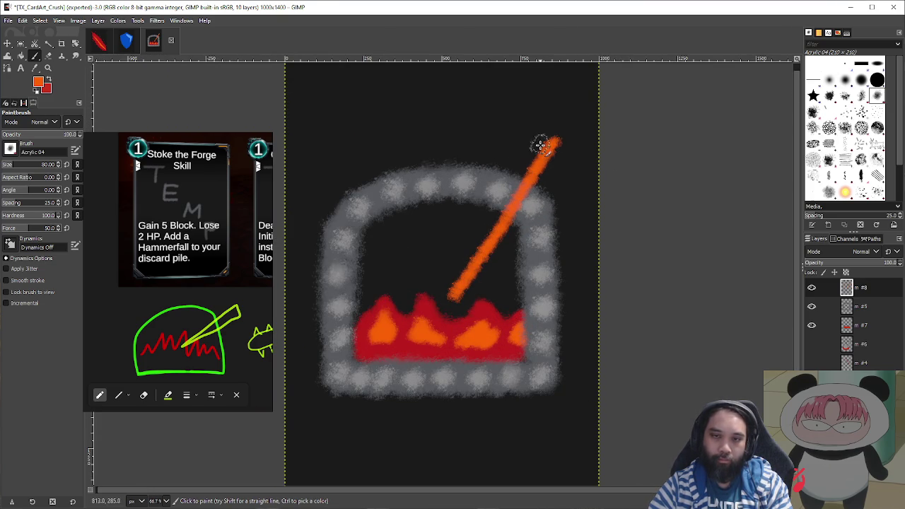
drag(546, 138, 536, 167)
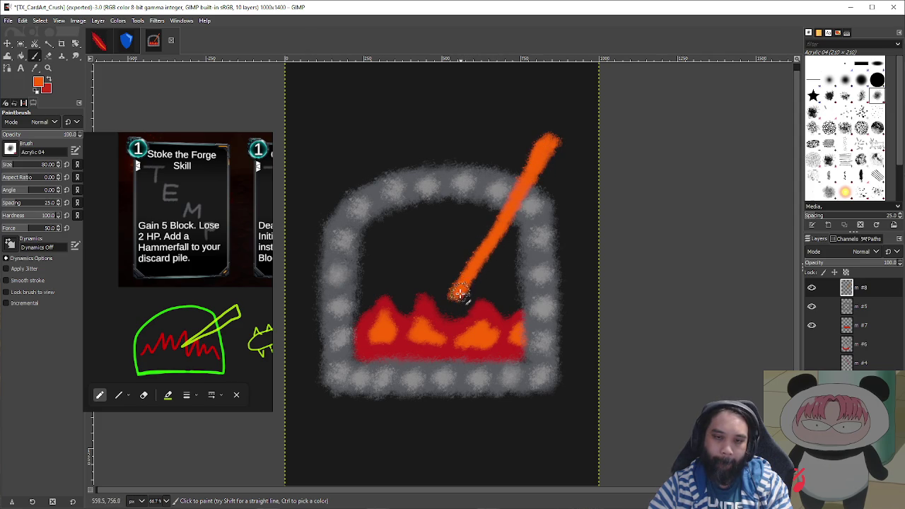
scroll(459, 293, up, 2)
mouse_move(452, 210)
mouse_down()
mouse_move(424, 289)
mouse_move(491, 257)
mouse_move(434, 309)
mouse_move(526, 208)
mouse_move(502, 262)
mouse_move(533, 179)
mouse_move(545, 257)
mouse_up()
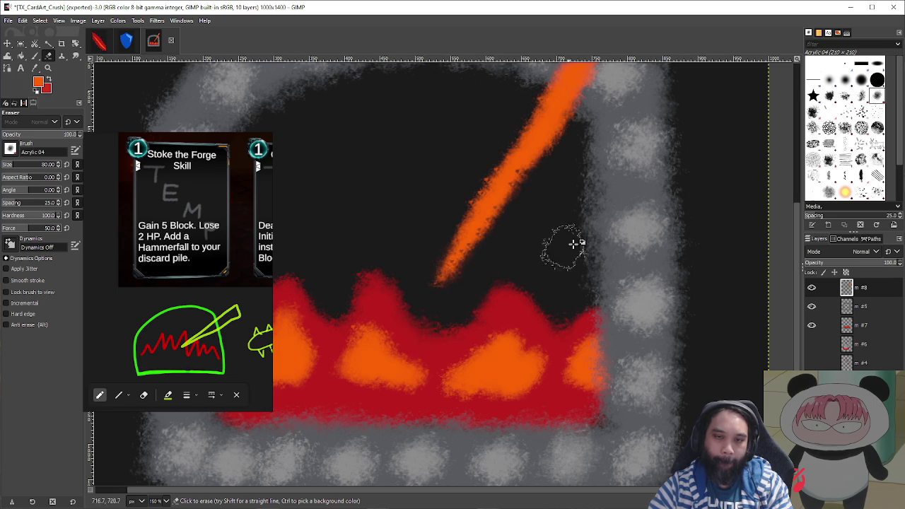
- Zoom out over the forge art and bring up Export As for TX_CardArt_StokeTheForge.png in CardArt
scroll(609, 254, down, 3)
scroll(601, 222, up, 3)
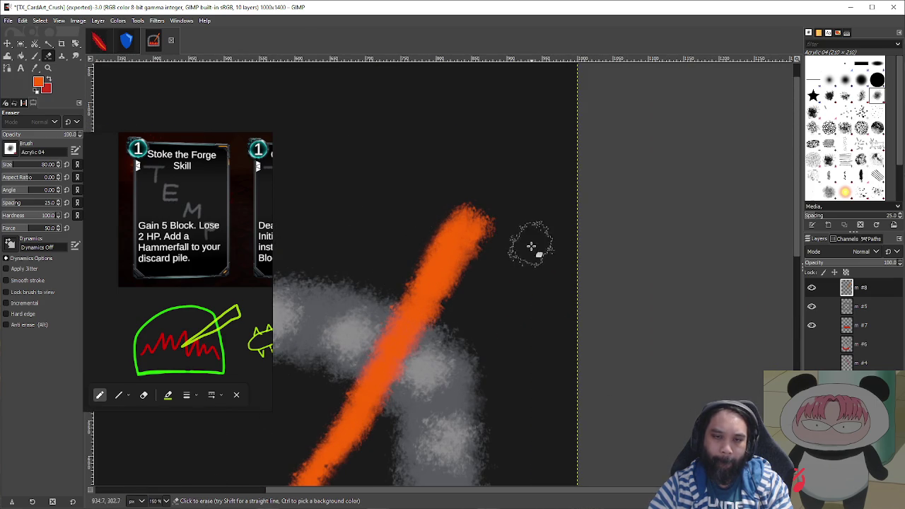
scroll(453, 297, down, 2)
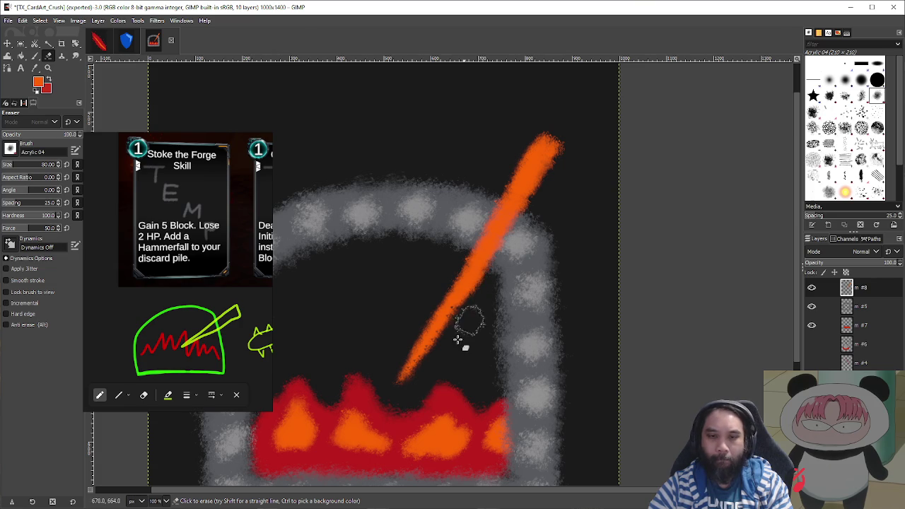
scroll(545, 293, down, 2)
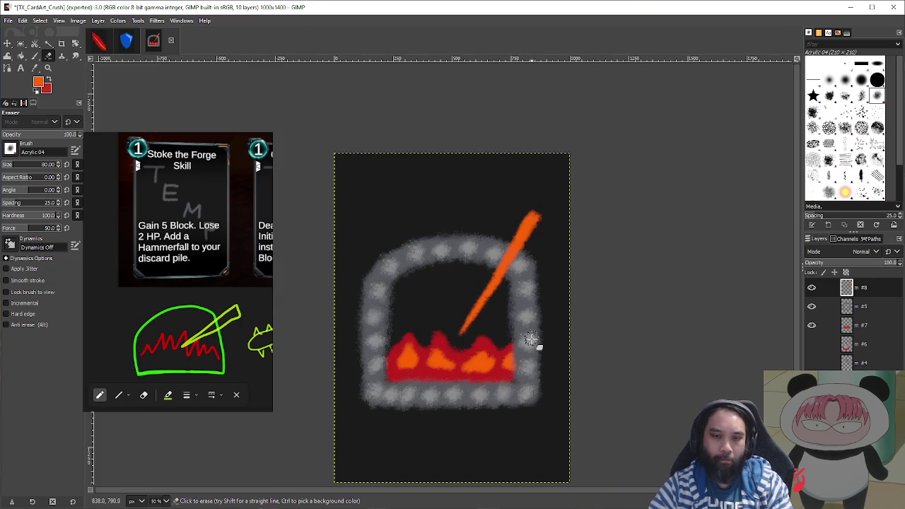
scroll(523, 336, down, 2)
scroll(509, 327, down, 1)
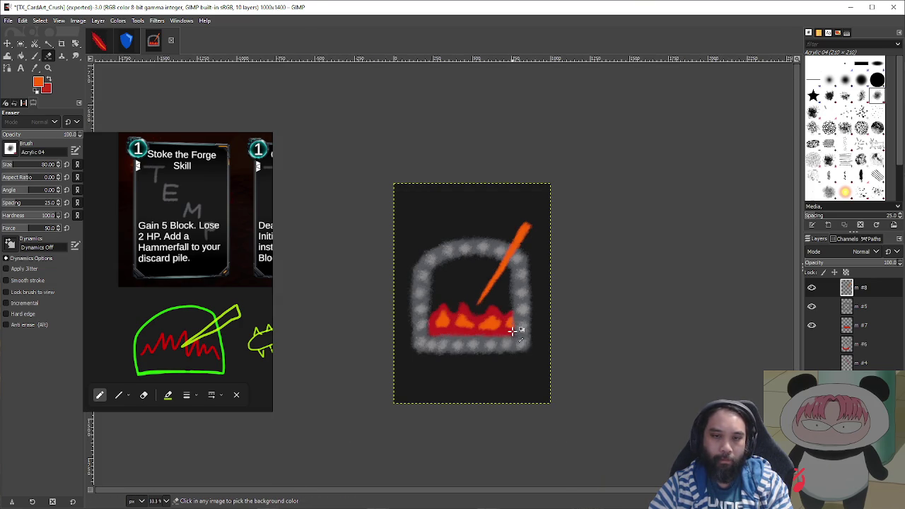
scroll(489, 312, up, 1)
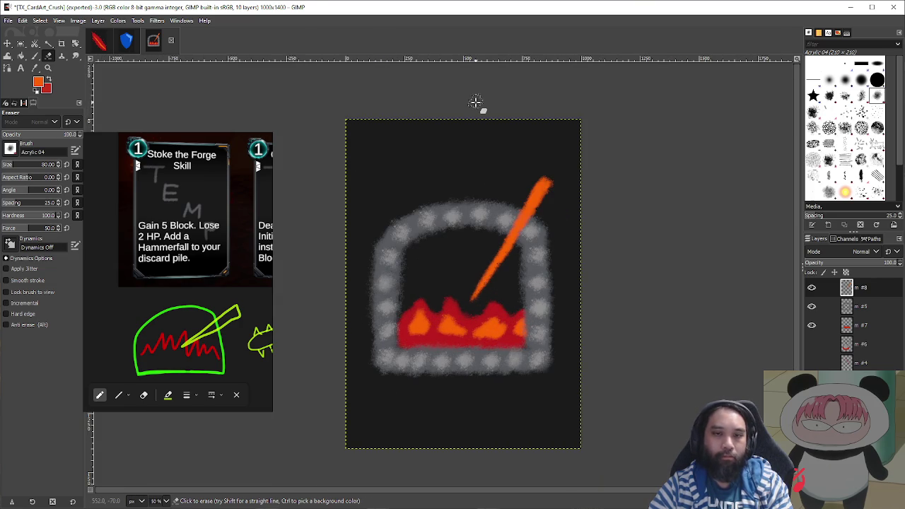
key(ctrl+shift+e)
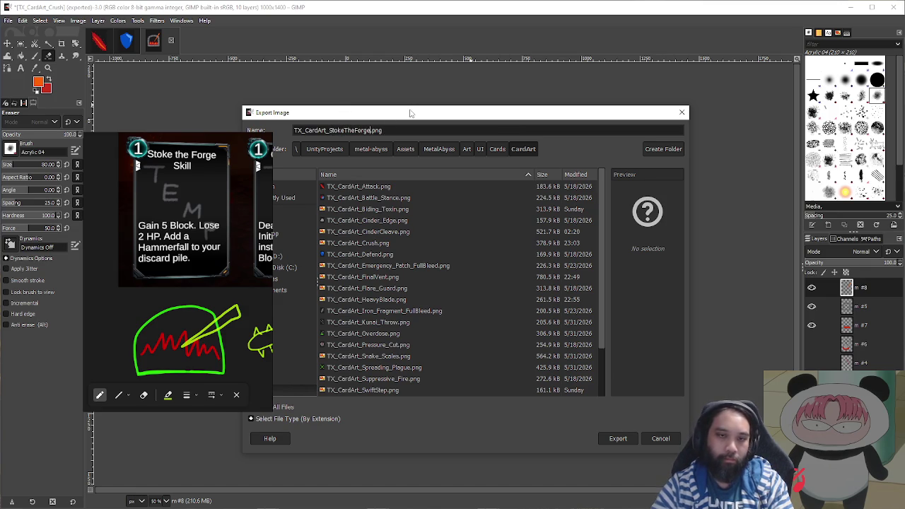
- Export the art as TX_CardArt_StokeTheForge.png with the default PNG options and return to Unity
click(627, 439)
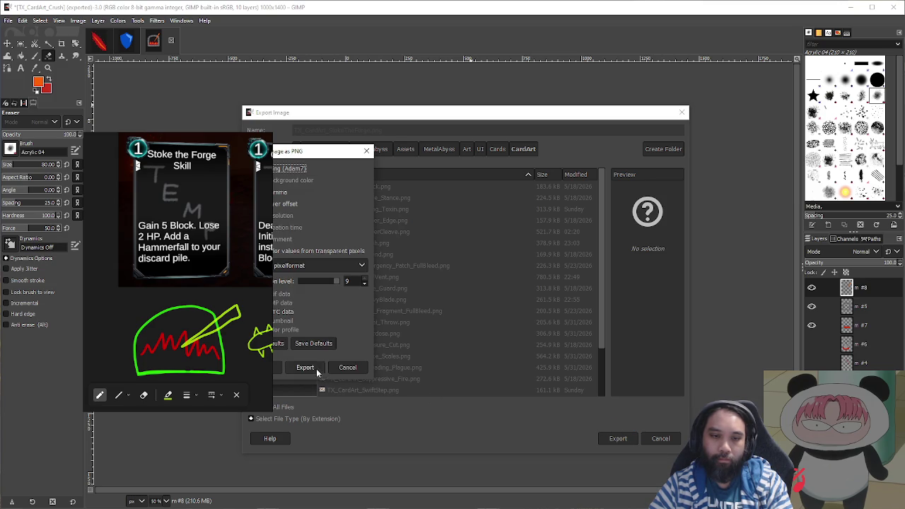
click(317, 371)
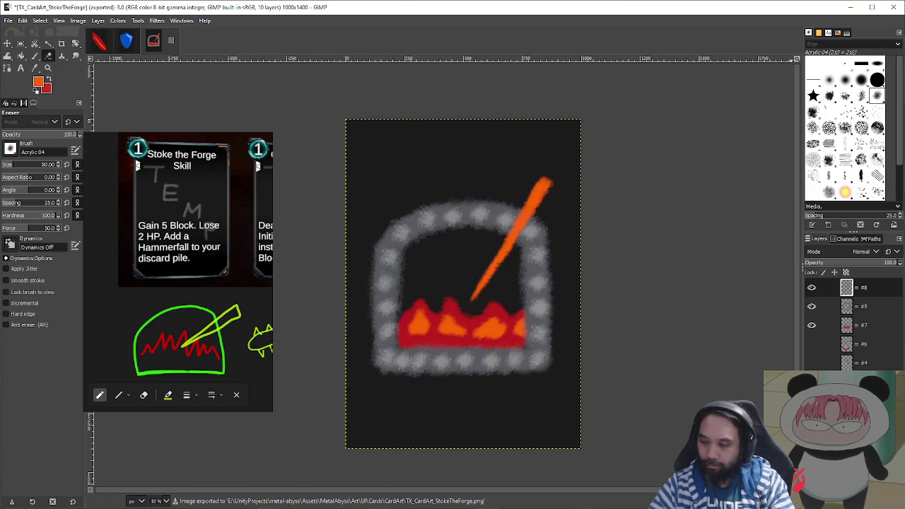
key(alt+Tab)
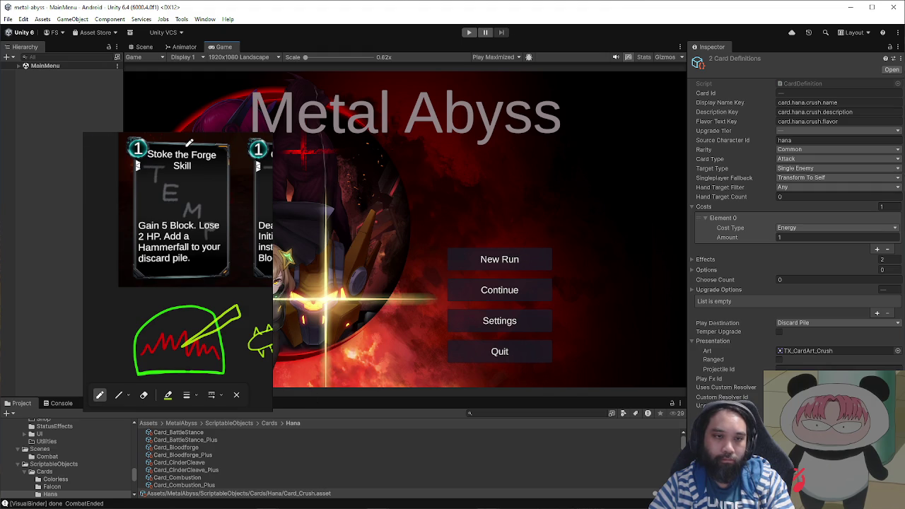
- Select the TX_CardArt_StokeTheForge texture in the CardArt folder
click(138, 403)
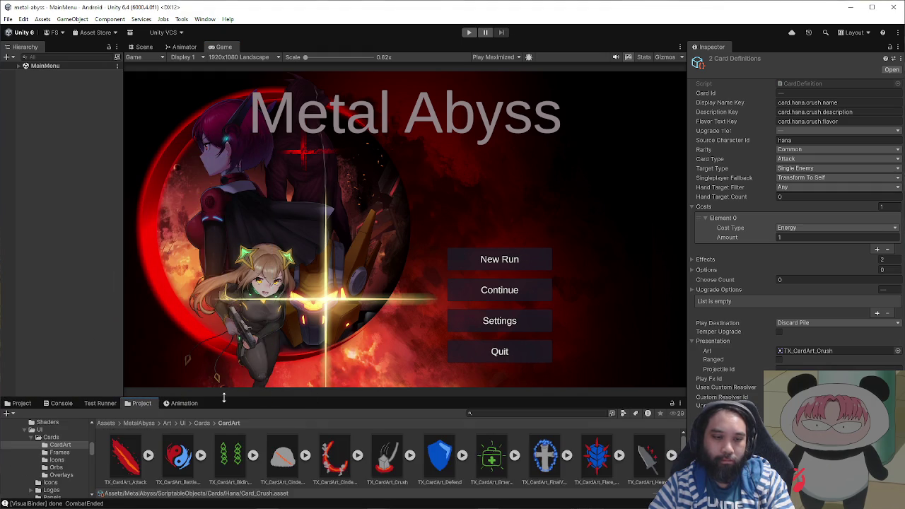
drag(223, 398, 245, 289)
click(440, 408)
- Import it as a Single Sprite (2D and UI) with max size 1024 and High Quality compression
click(815, 90)
click(814, 132)
click(839, 112)
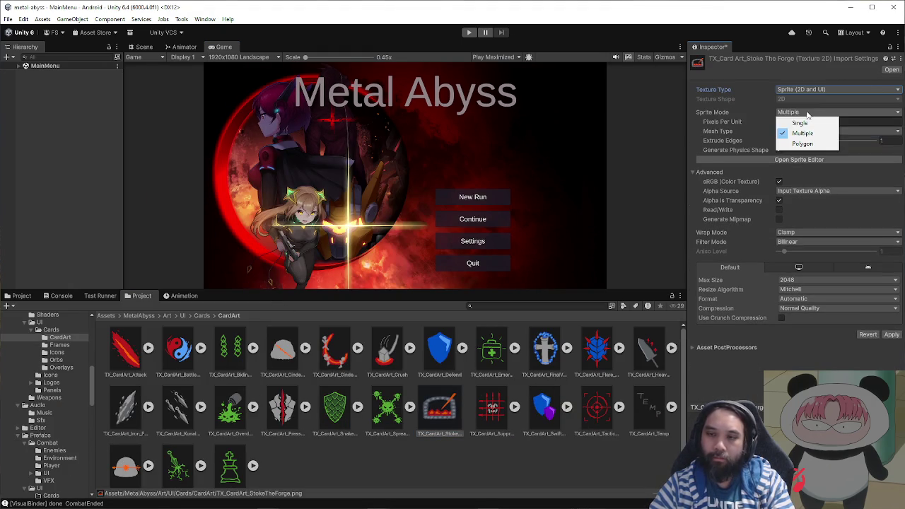
click(806, 121)
click(829, 290)
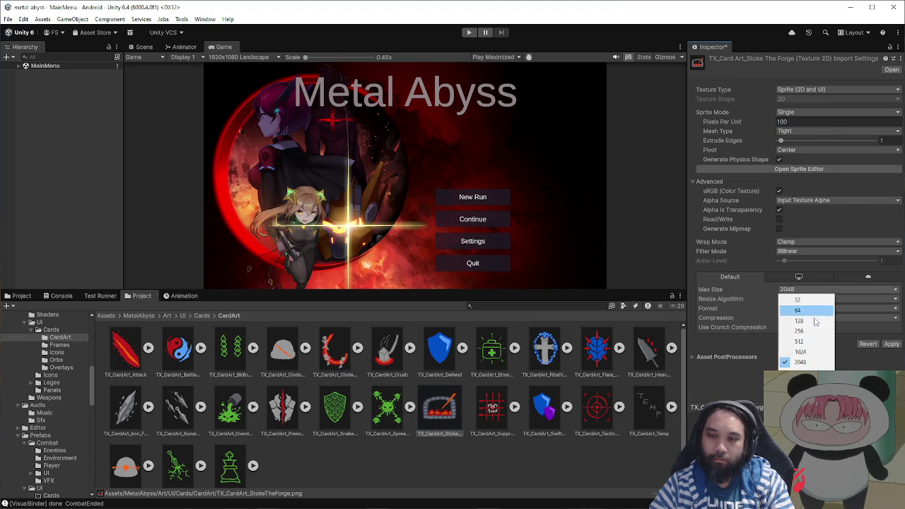
click(807, 349)
click(847, 319)
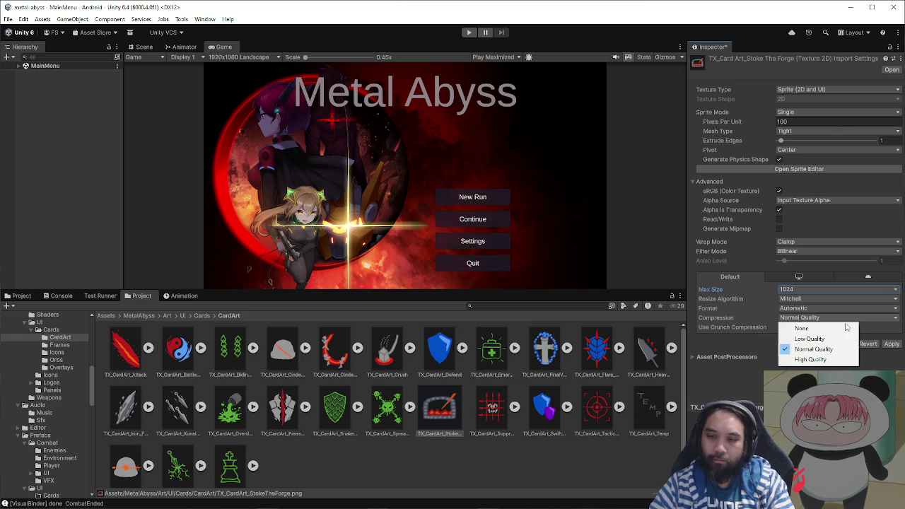
click(810, 360)
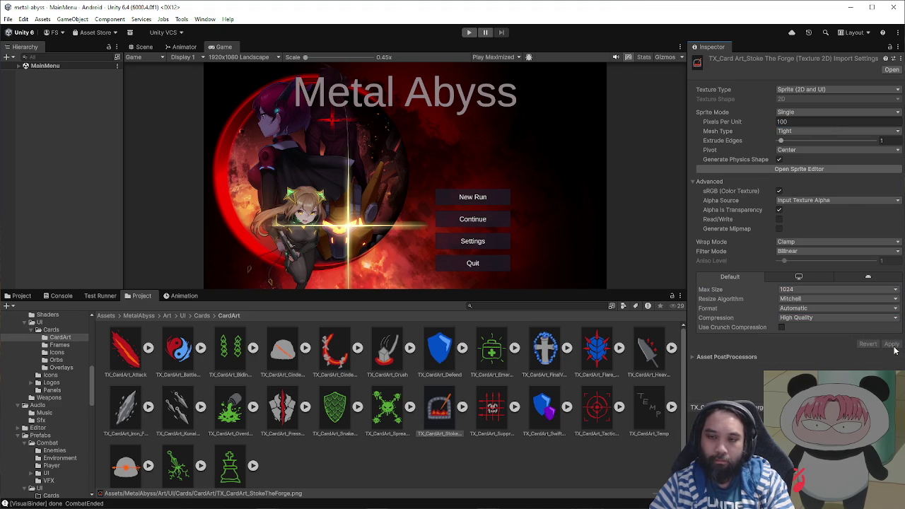
click(22, 296)
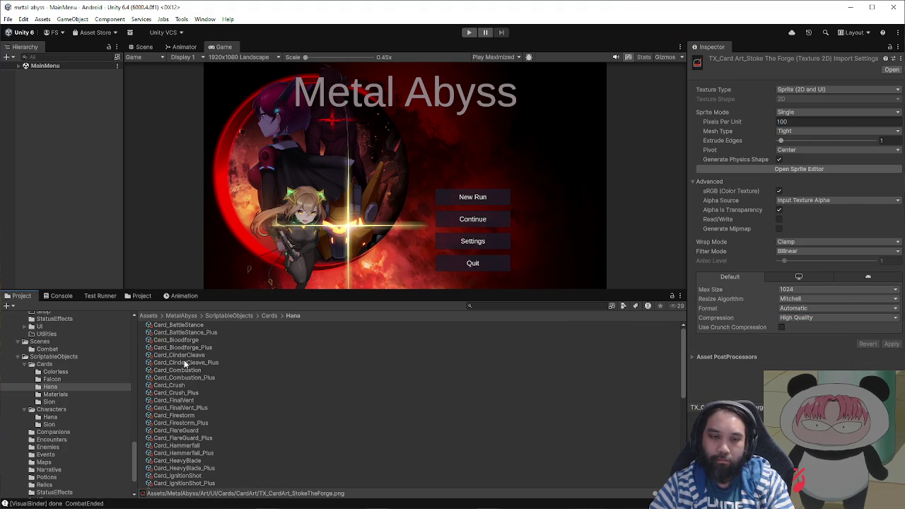
- Set the Art of Card_StokeTheForge and Card_StokeTheForge_Plus to the TX_CardArt_StokeTheForge sprite
scroll(246, 429, down, 5)
click(233, 432)
shift+click(232, 439)
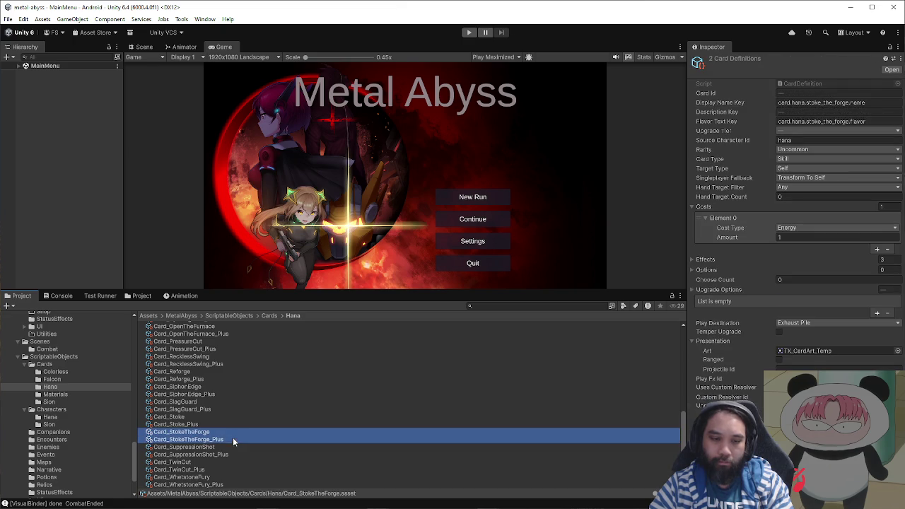
click(897, 350)
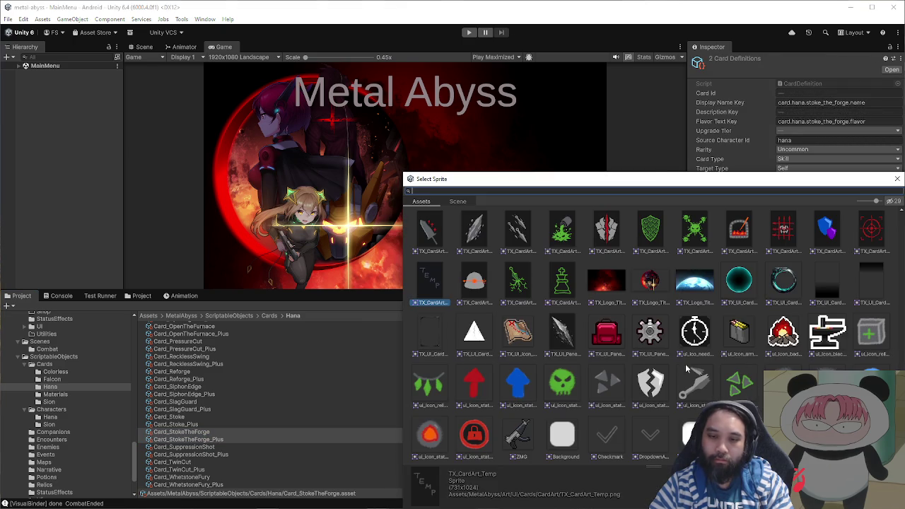
text(stoke)
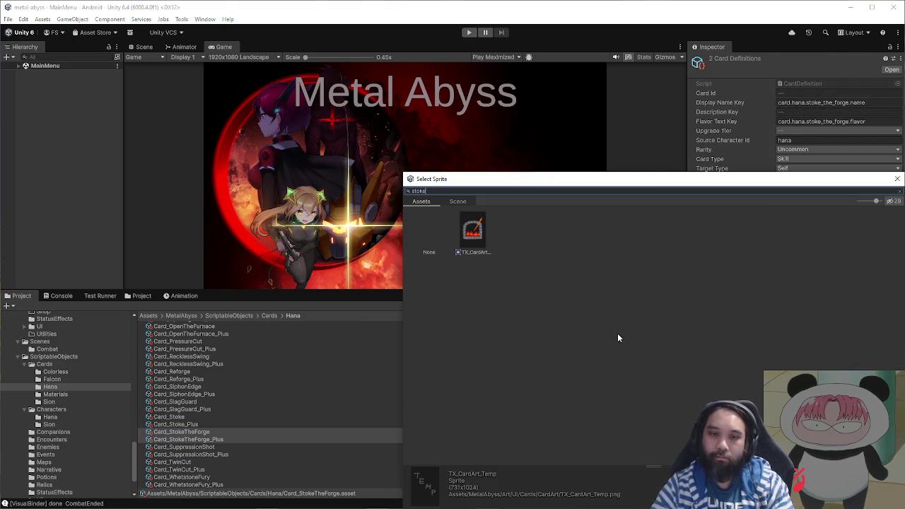
click(472, 232)
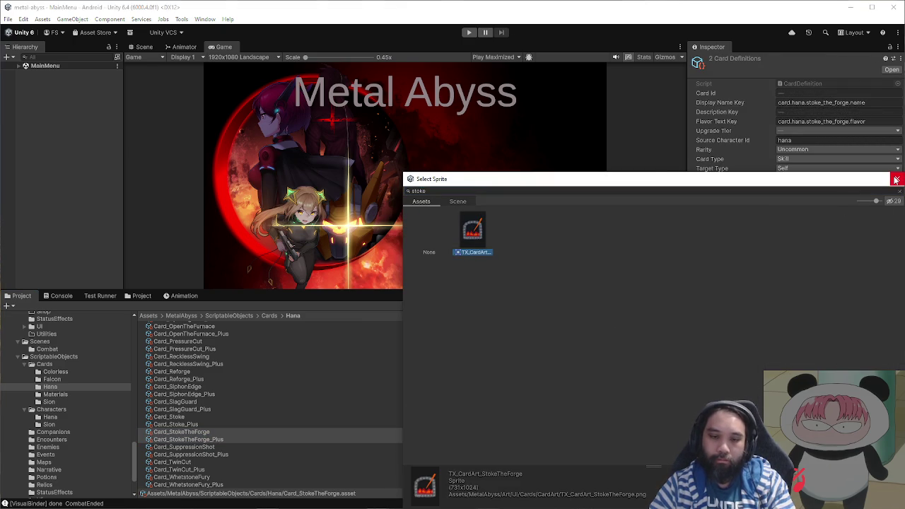
click(897, 179)
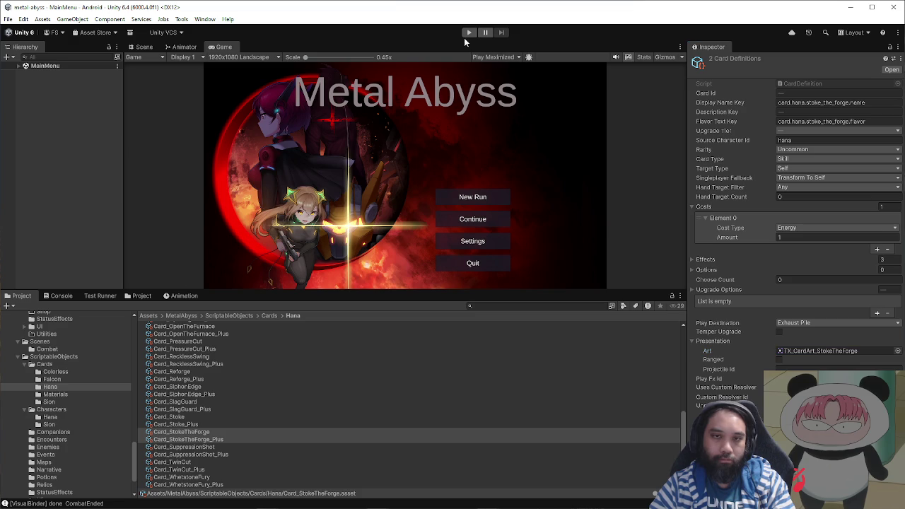
click(468, 33)
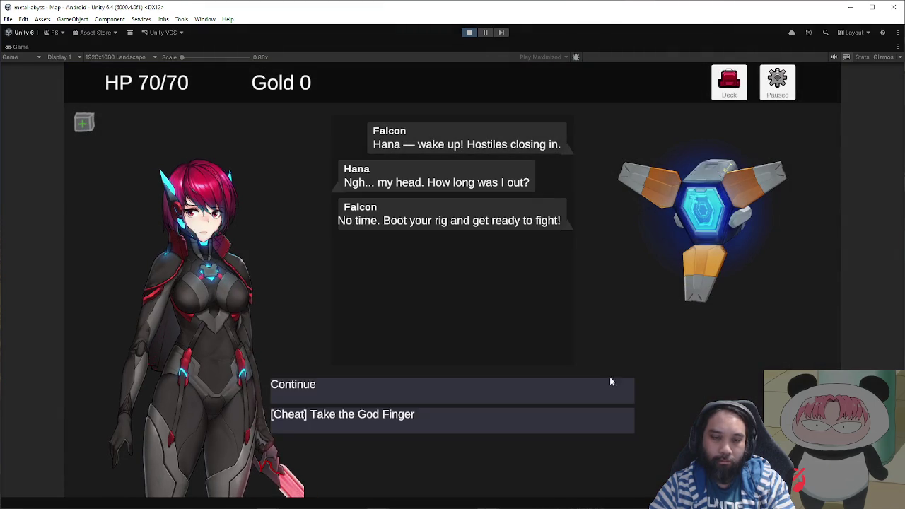
- Continue into combat and add hana_open_the_furnace from the Debug > Cards panel
click(577, 394)
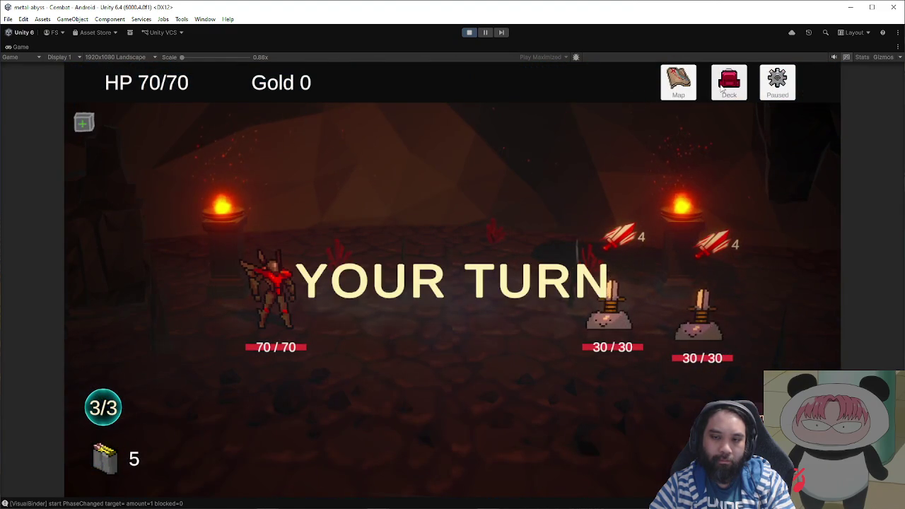
click(778, 82)
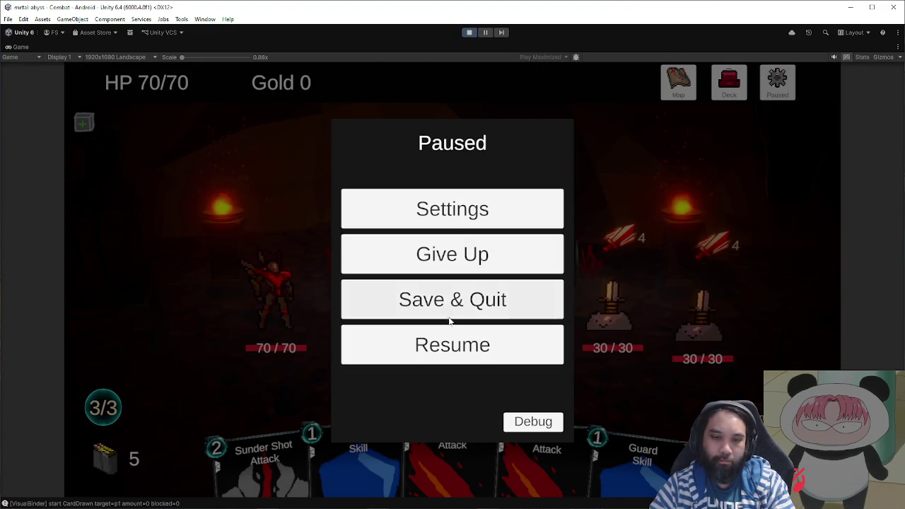
click(533, 420)
click(449, 151)
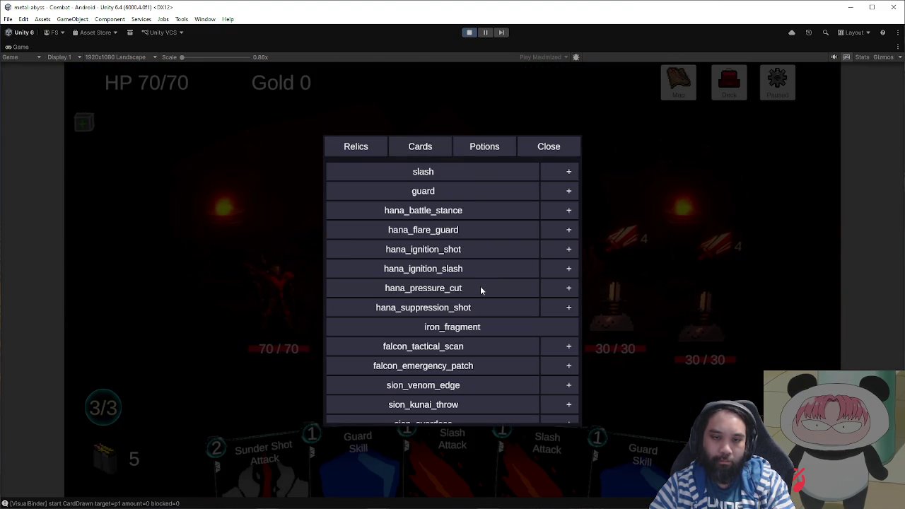
scroll(476, 307, down, 3)
scroll(476, 307, down, 3)
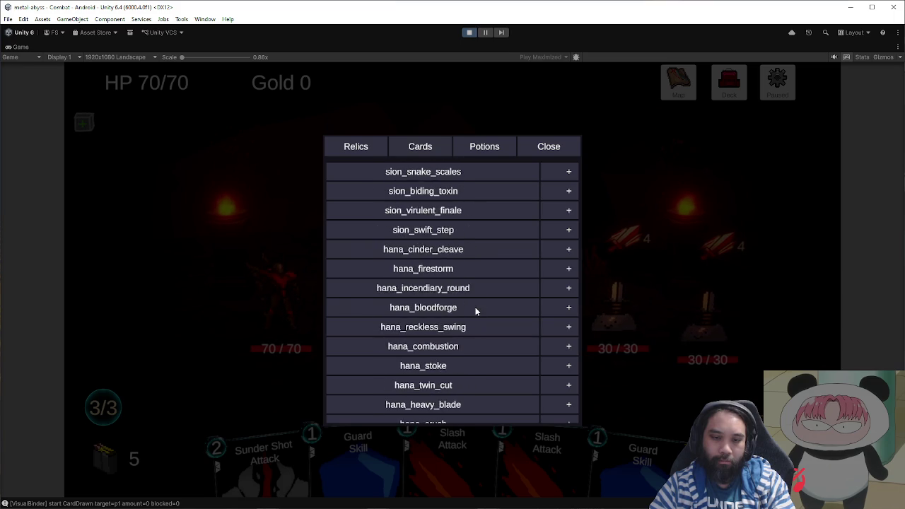
scroll(476, 305, down, 3)
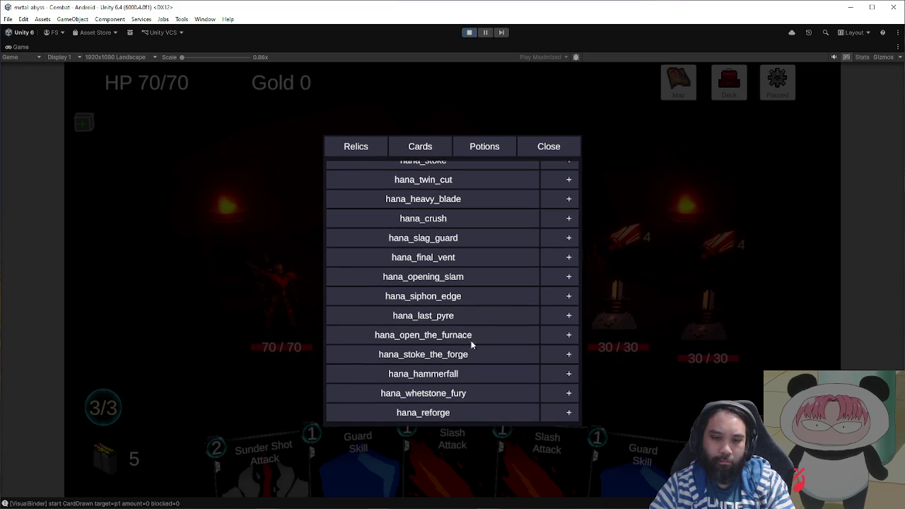
click(459, 337)
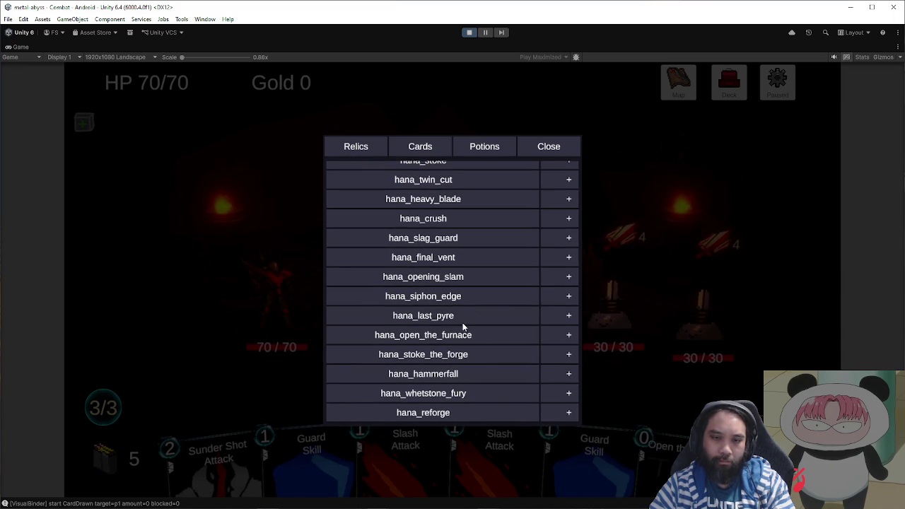
- Add hana_stoke_the_forge to the hand, close the debug panel and resume the game
scroll(465, 284, up, 5)
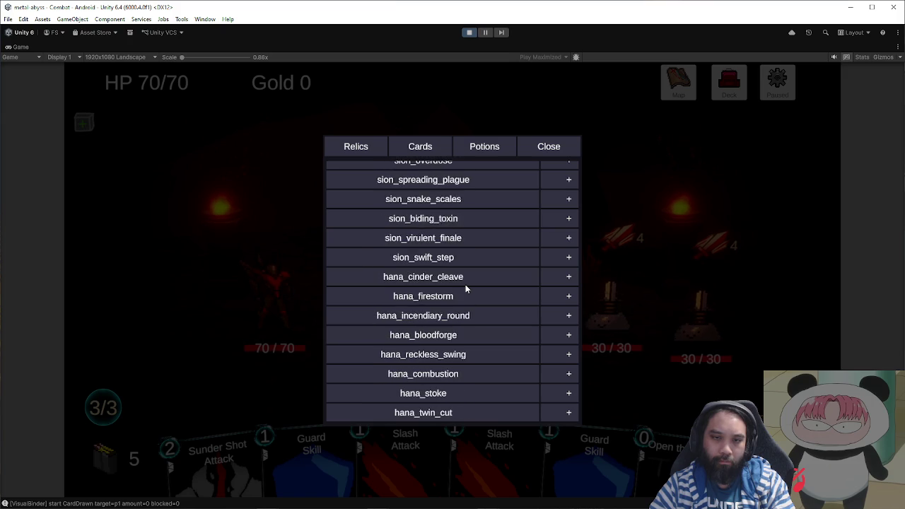
scroll(465, 286, down, 3)
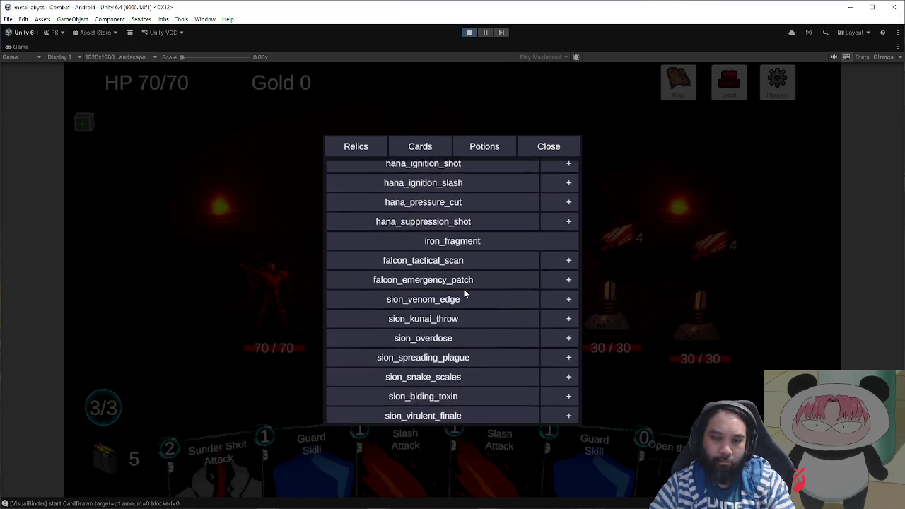
scroll(465, 294, down, 3)
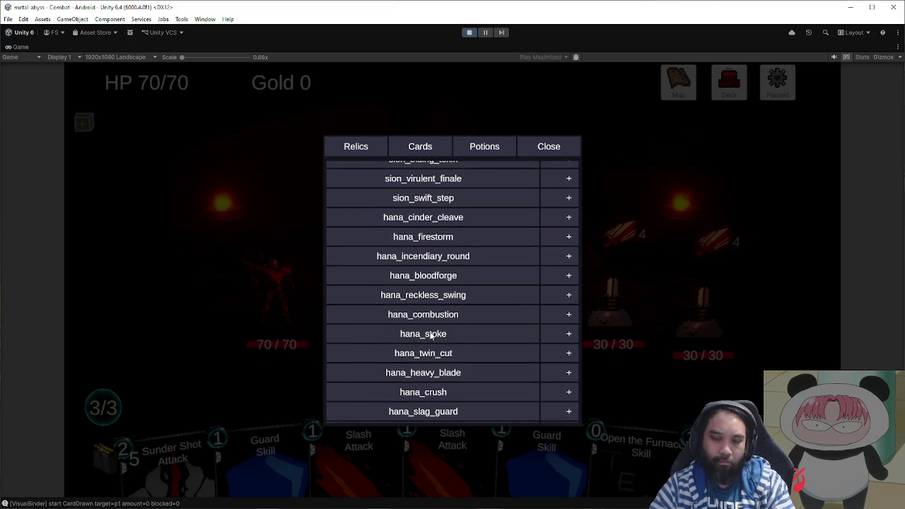
scroll(459, 339, down, 3)
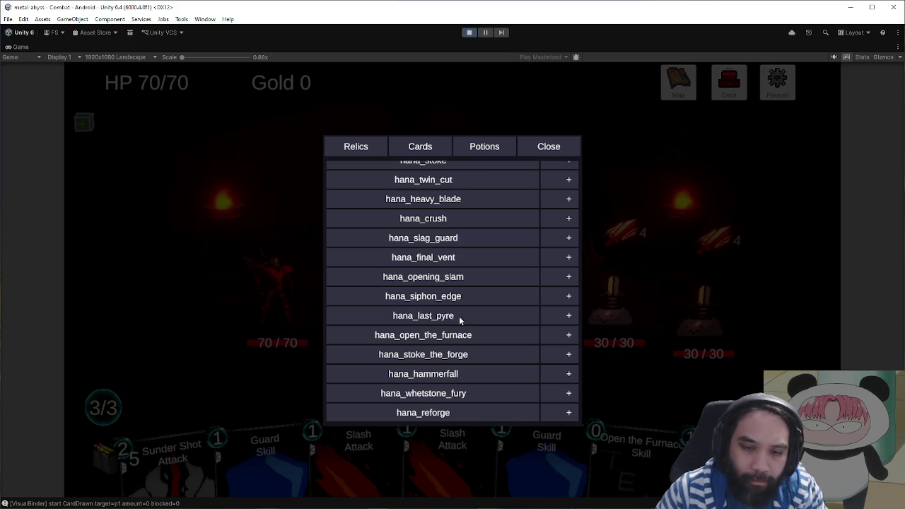
click(458, 356)
click(549, 147)
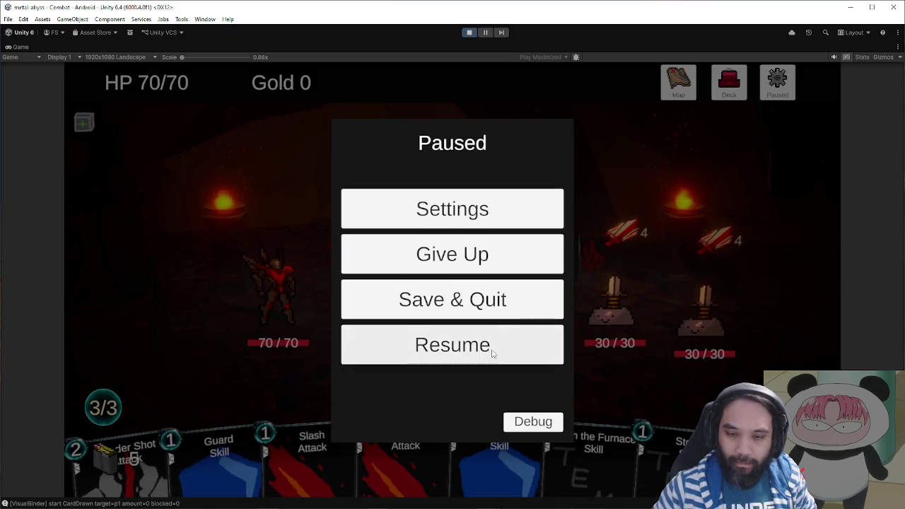
click(488, 343)
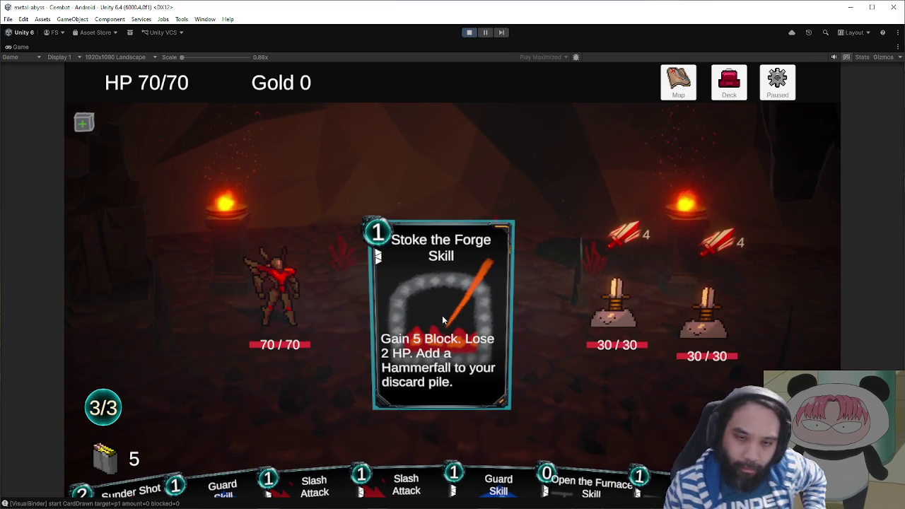
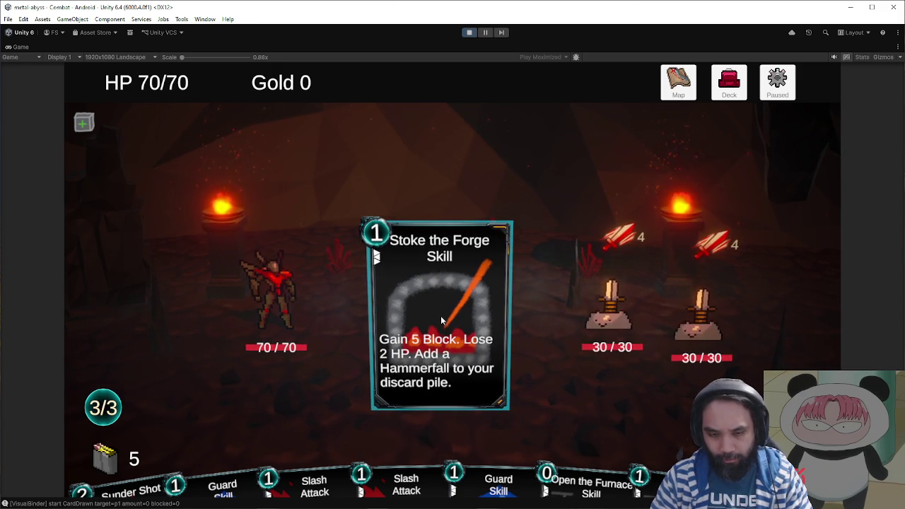
- Play Stoke the Forge in the test battle, gaining 5 Block at 68/70 HP, then stop the playtest
click(441, 316)
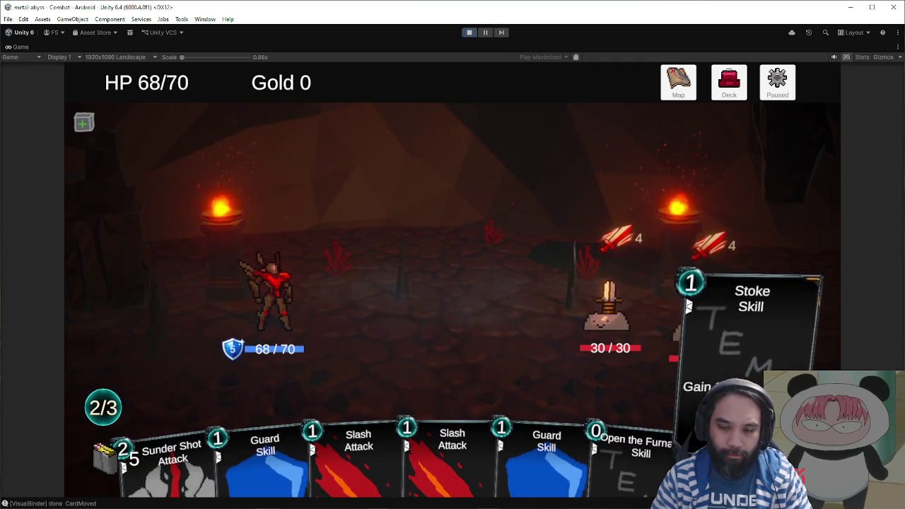
mouse_move(631, 462)
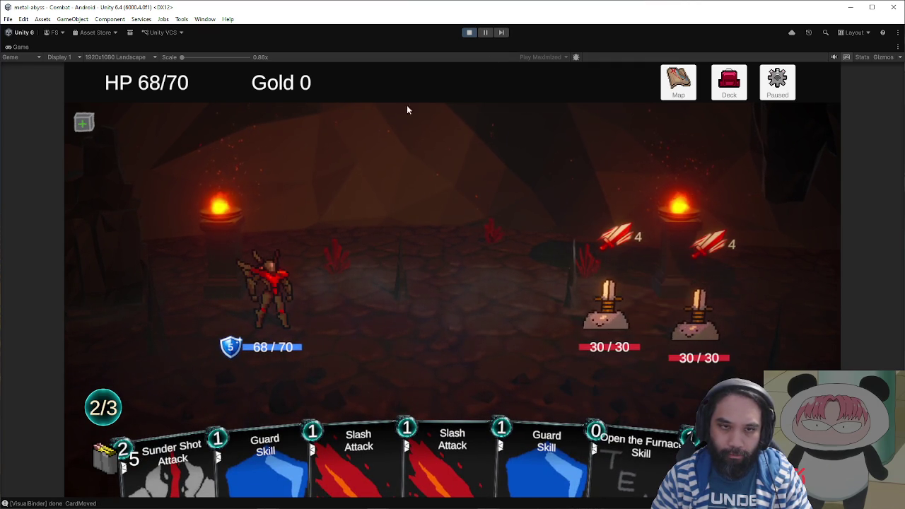
click(469, 32)
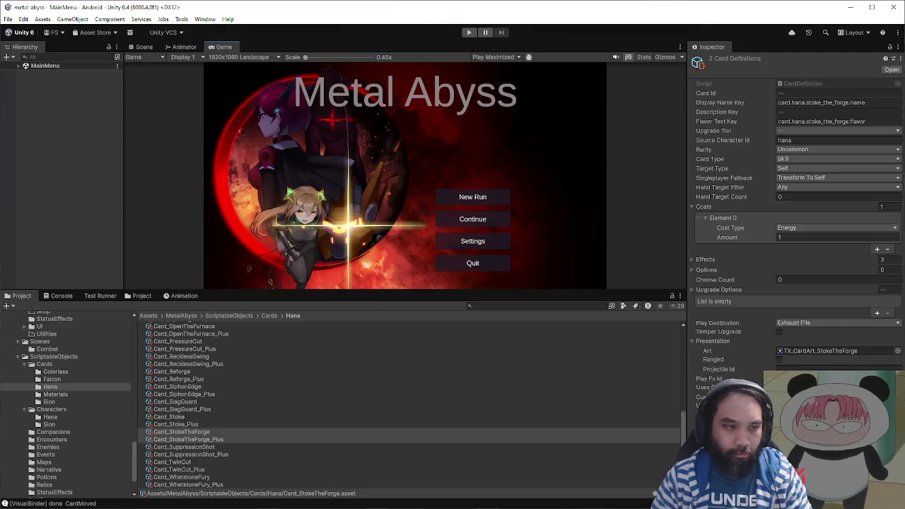
- Move the Opening Slam sketch window left and switch to GIMP's TX_CardArt_StokeTheForge art
mouse_move(278, 174)
mouse_down()
mouse_move(306, 162)
mouse_move(205, 217)
mouse_move(286, 218)
mouse_move(288, 208)
mouse_move(267, 230)
mouse_move(223, 235)
mouse_up()
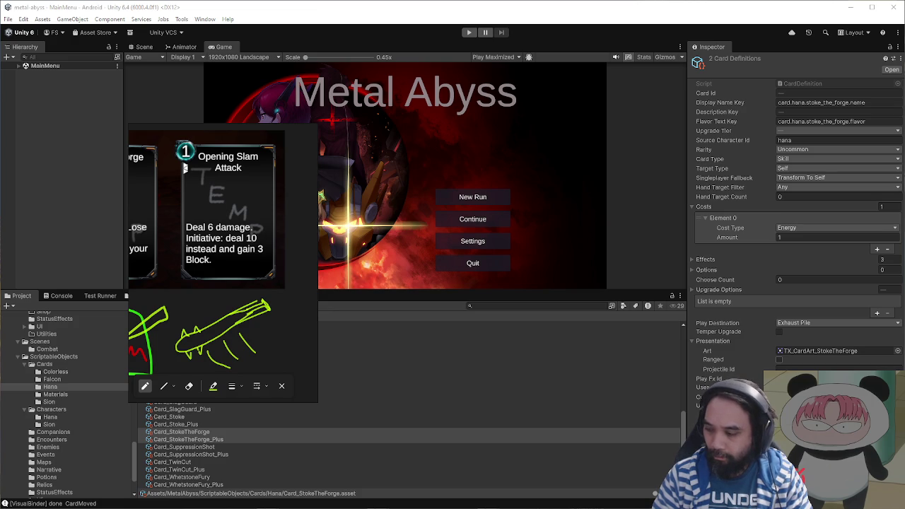
key(alt+Tab)
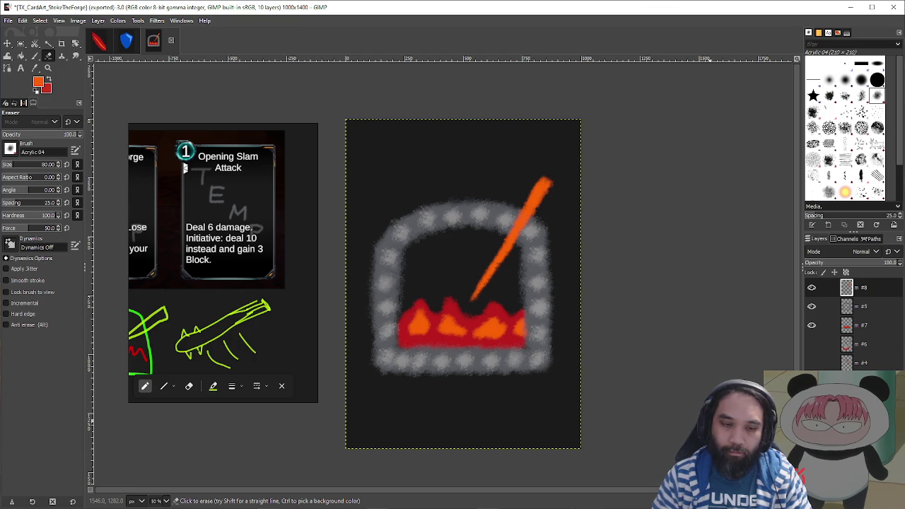
- Hide the orange stroke, frame and fire layers and add new blank layer #9
drag(811, 288, 810, 326)
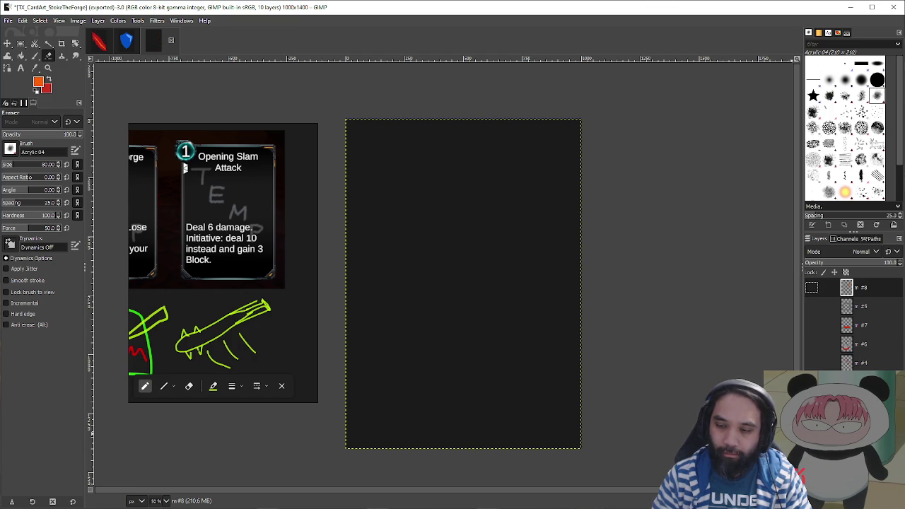
key(shift+ctrl+n)
key(Return)
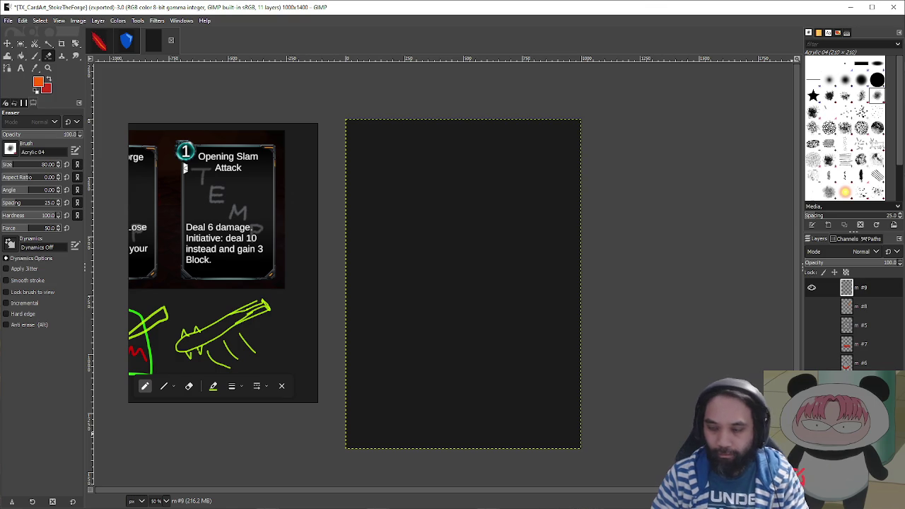
- Clear the grey sword shape so the canvas is blank, with the Paintbrush ready
click(811, 287)
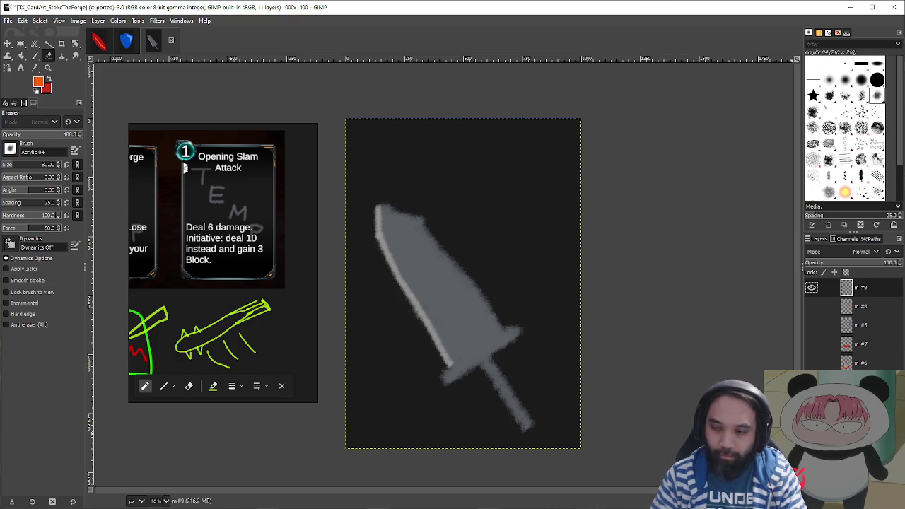
key(o)
key(p)
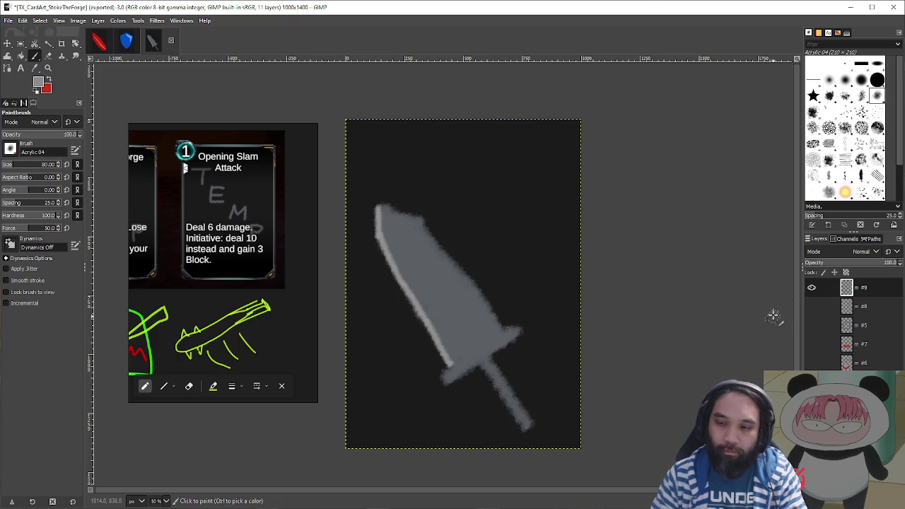
click(812, 288)
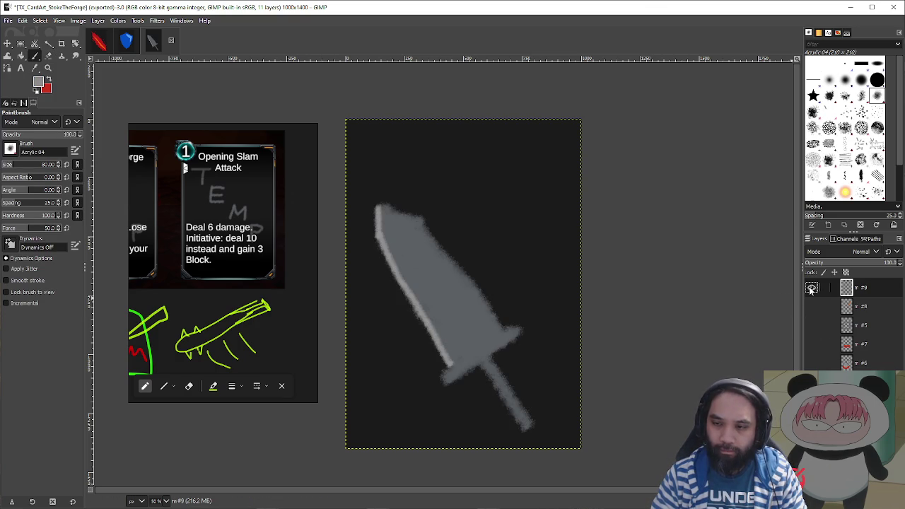
click(812, 288)
key(Delete)
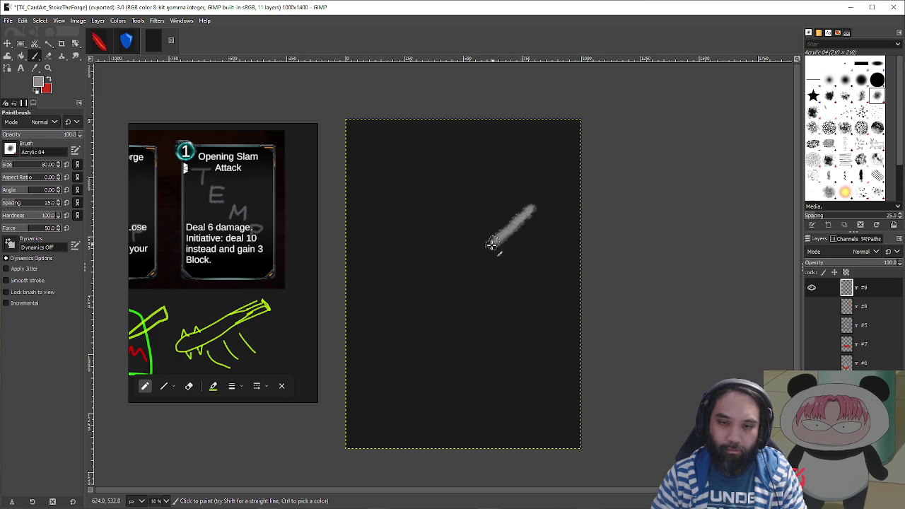
- Paint a thick grey diagonal stroke as the body of the club
drag(477, 263, 450, 288)
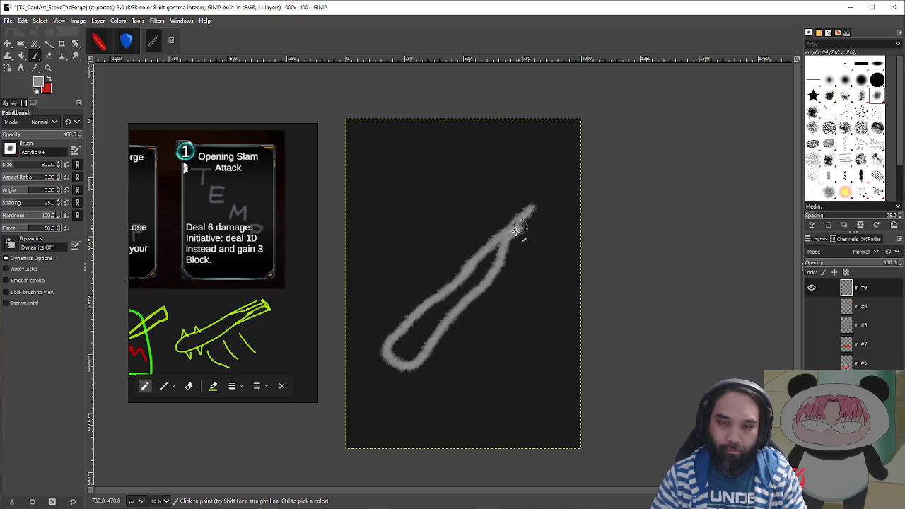
scroll(520, 226, up, 2)
mouse_move(511, 220)
mouse_down()
mouse_move(484, 241)
mouse_move(536, 192)
mouse_move(461, 269)
mouse_move(471, 247)
mouse_move(430, 301)
mouse_move(460, 300)
mouse_move(425, 324)
mouse_move(586, 226)
mouse_move(571, 222)
mouse_move(473, 299)
mouse_move(431, 359)
mouse_move(469, 360)
mouse_move(505, 304)
mouse_move(527, 290)
mouse_move(468, 372)
mouse_up()
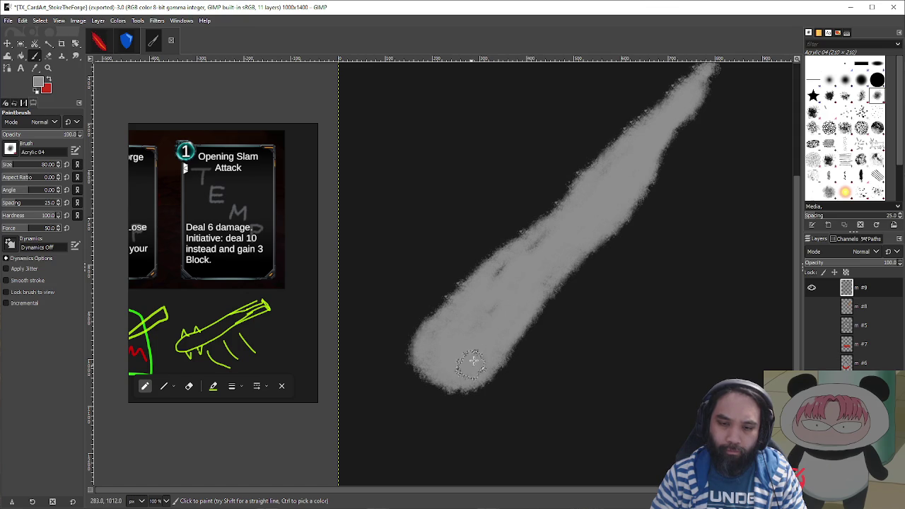
mouse_move(521, 259)
mouse_down()
mouse_move(580, 192)
mouse_move(527, 226)
mouse_move(605, 174)
mouse_move(474, 268)
mouse_up()
- Erase along the club's lower and upper edges to trim its outline toward the tip
key(shift+e)
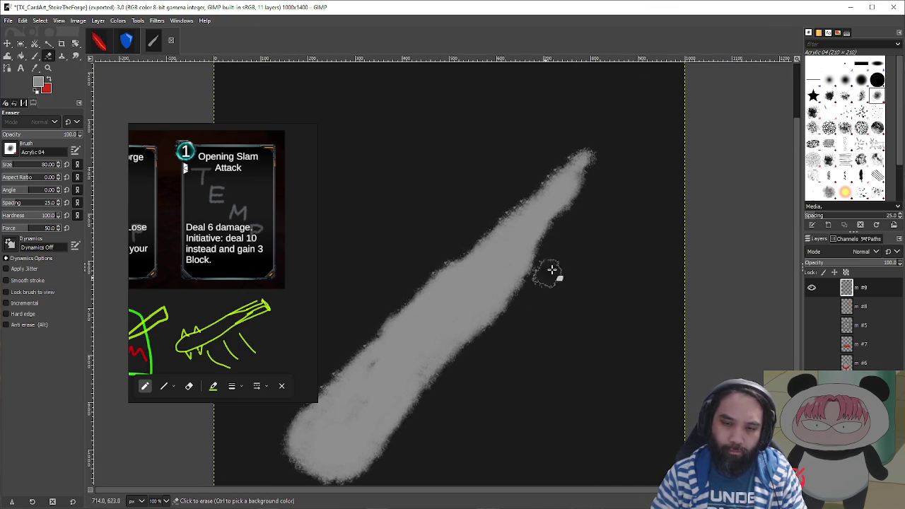
drag(505, 316, 504, 303)
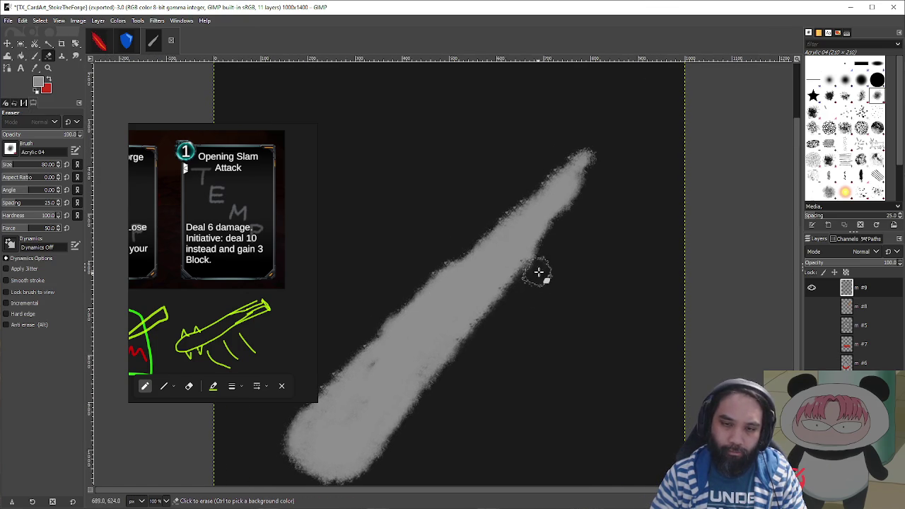
click(542, 255)
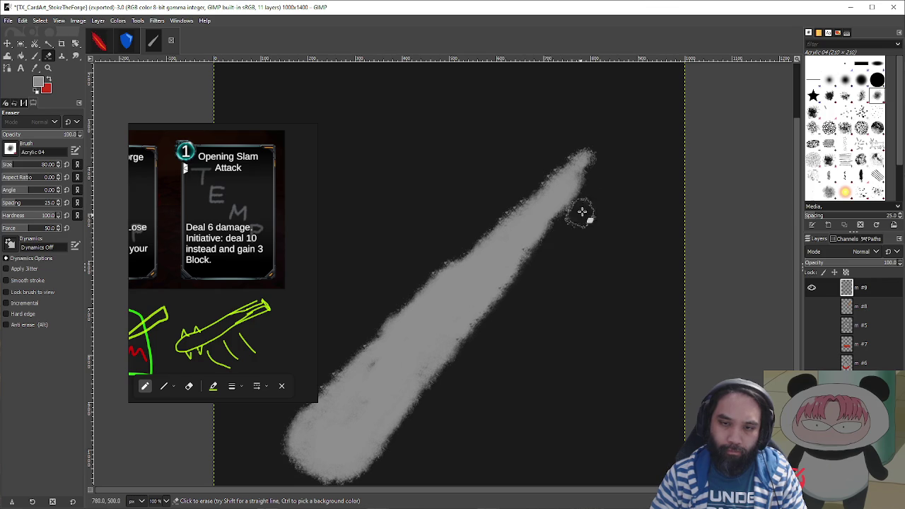
click(515, 289)
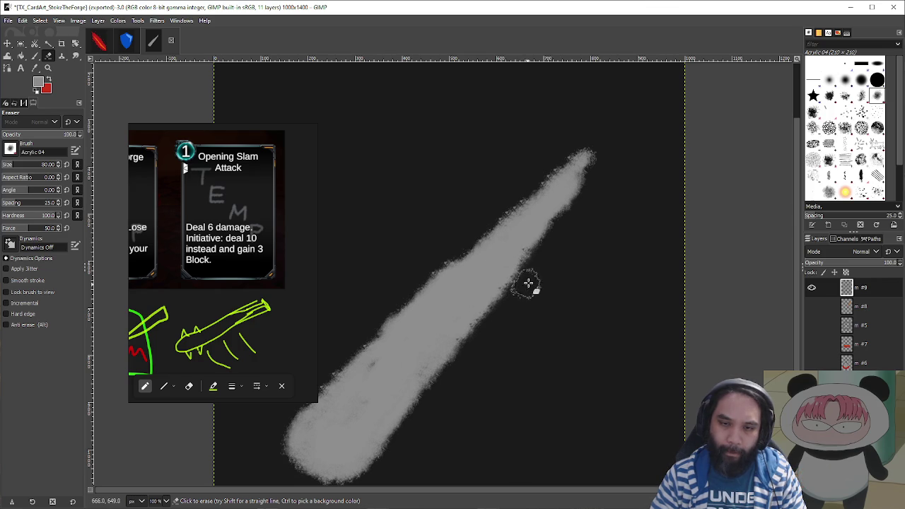
click(530, 269)
mouse_move(540, 257)
mouse_down()
mouse_move(527, 247)
mouse_move(565, 212)
mouse_up()
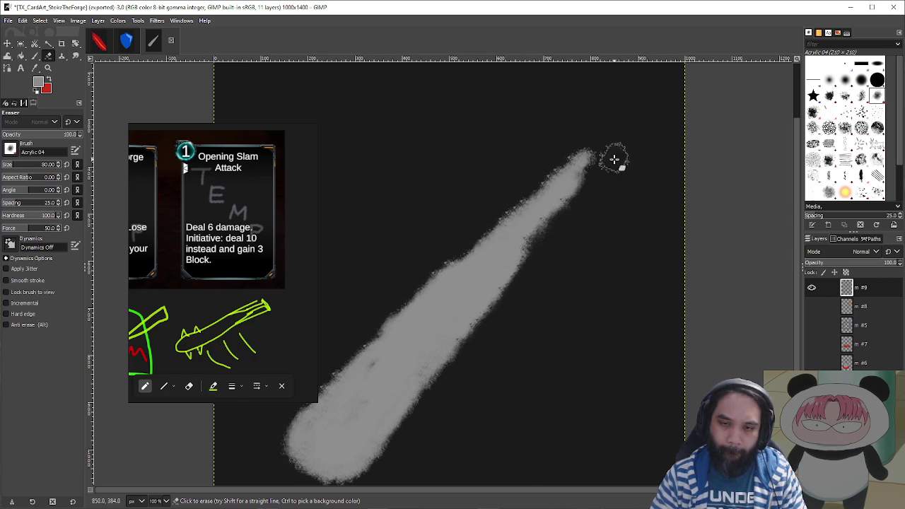
mouse_move(487, 219)
mouse_down()
mouse_move(505, 228)
mouse_move(533, 191)
mouse_move(618, 238)
mouse_up()
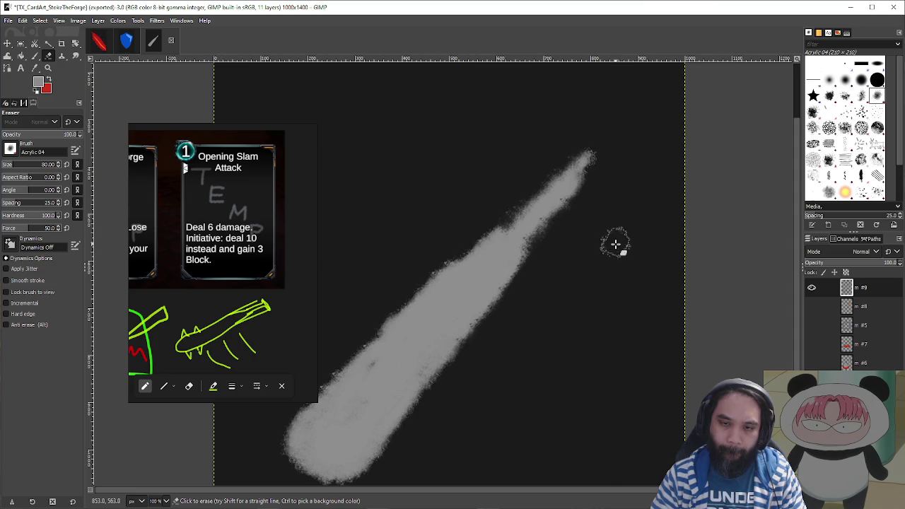
ctrl+scroll(610, 238, down, 2)
ctrl+scroll(602, 222, up, 2)
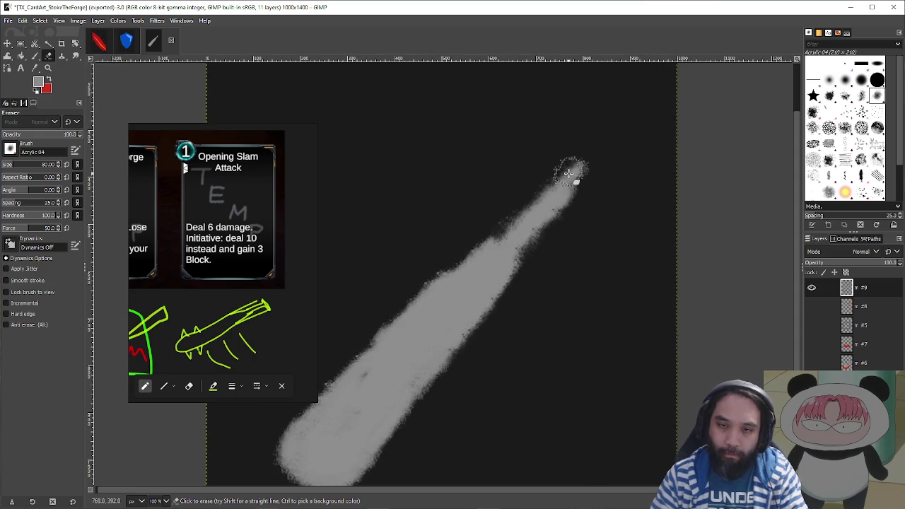
- Paint a rounded knob at the club's tip and thicken the neck below it
key(p)
mouse_move(571, 181)
mouse_down()
mouse_move(562, 172)
mouse_move(575, 189)
mouse_move(560, 167)
mouse_move(574, 196)
mouse_move(580, 185)
mouse_up()
key(shift+e)
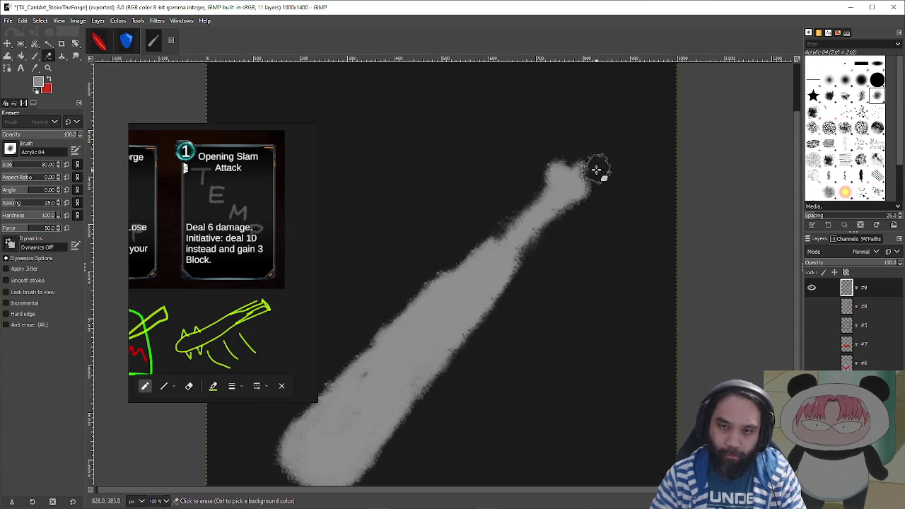
key(p)
mouse_move(527, 225)
mouse_down()
mouse_move(503, 247)
mouse_move(537, 231)
mouse_move(516, 257)
mouse_up()
scroll(574, 253, down, 5)
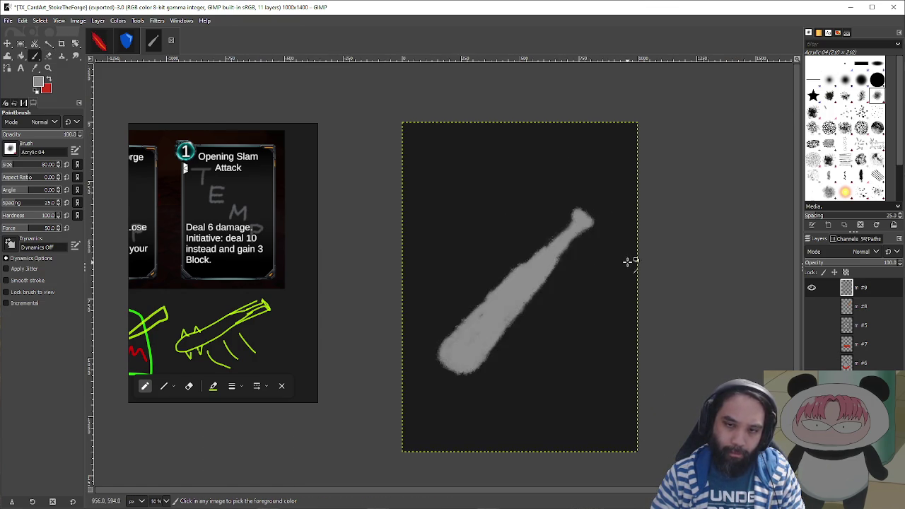
- Add grey paint at the club's top tip and pan to the image's bottom edge
scroll(606, 269, up, 4)
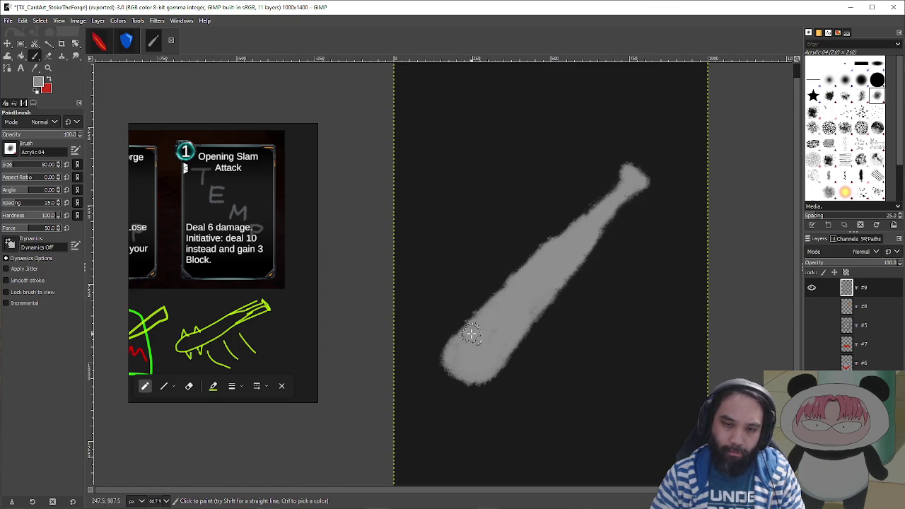
key(shift+e)
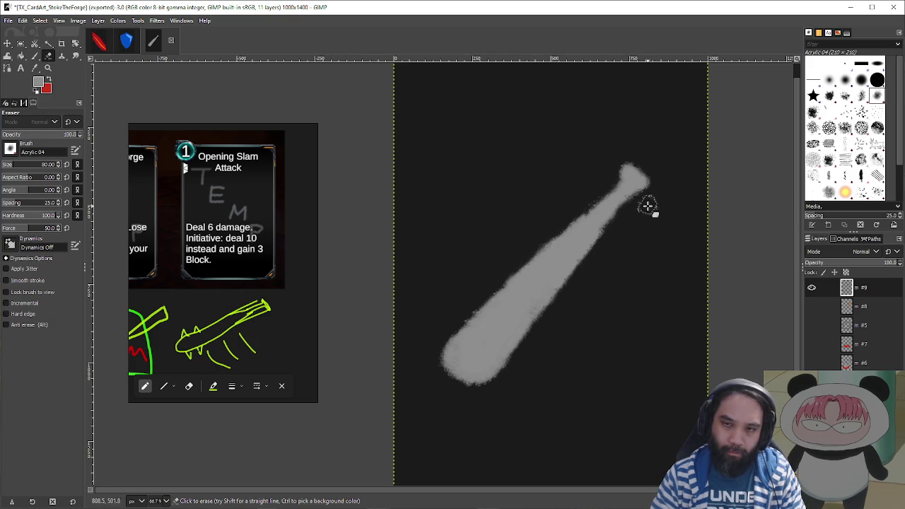
scroll(659, 204, up, 2)
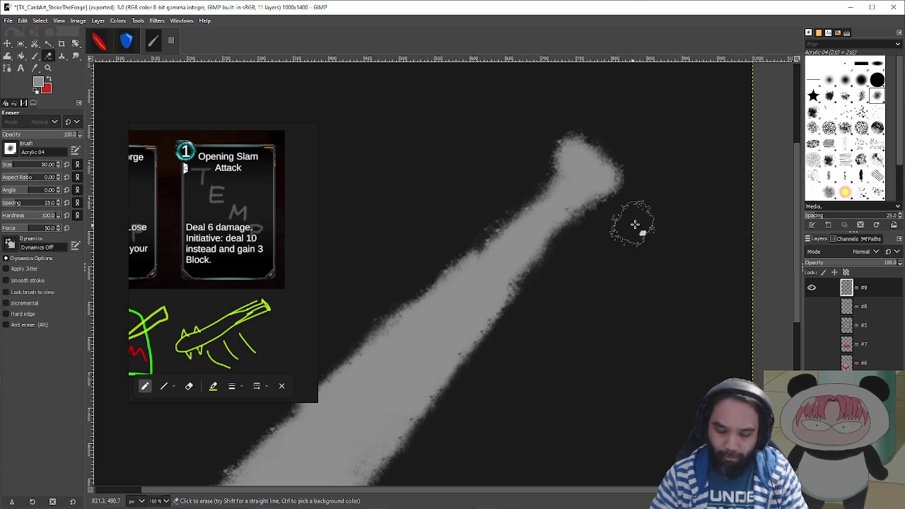
key(p)
click(628, 180)
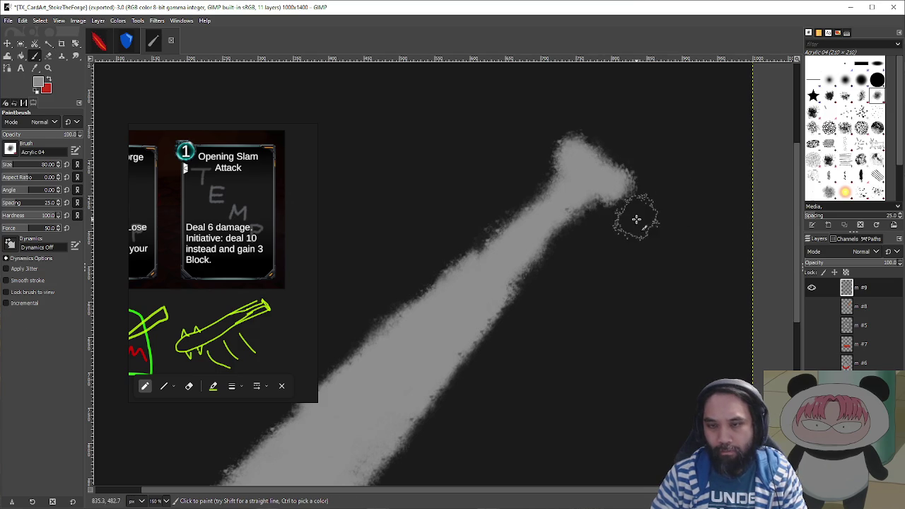
scroll(676, 216, down, 3)
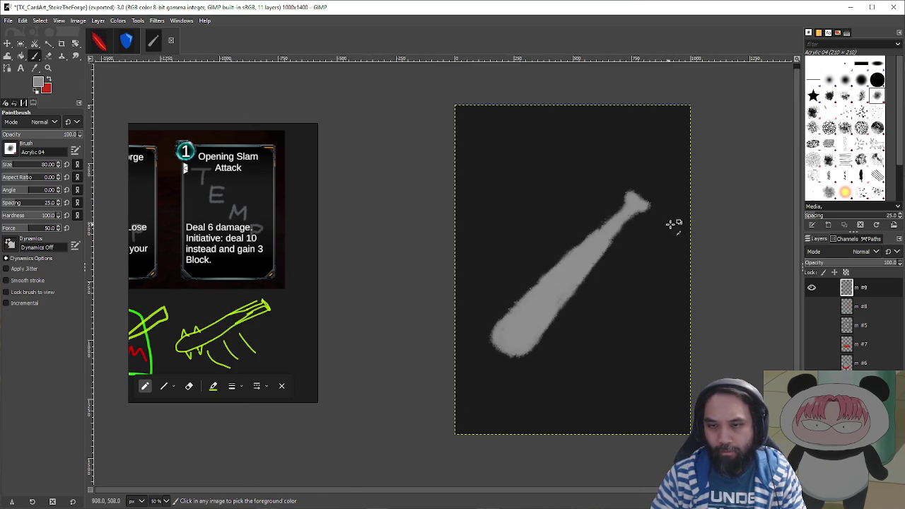
scroll(628, 258, up, 1)
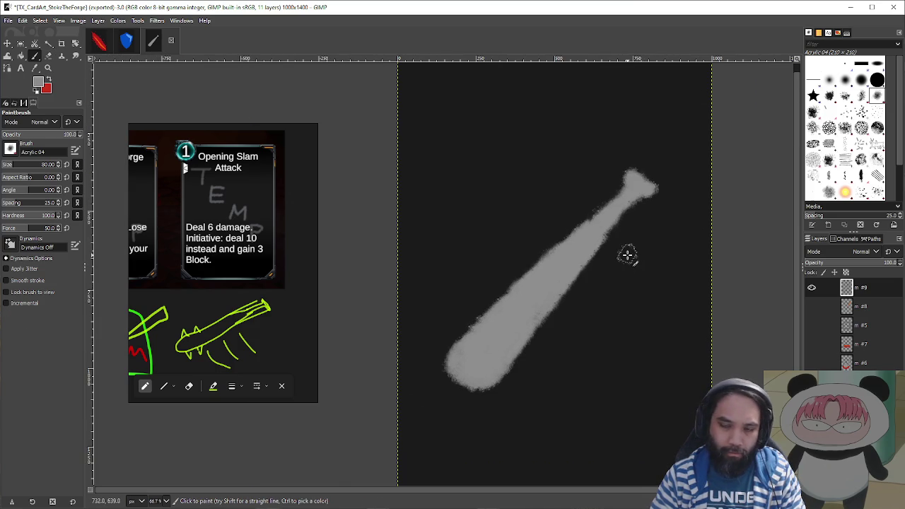
drag(628, 255, 634, 233)
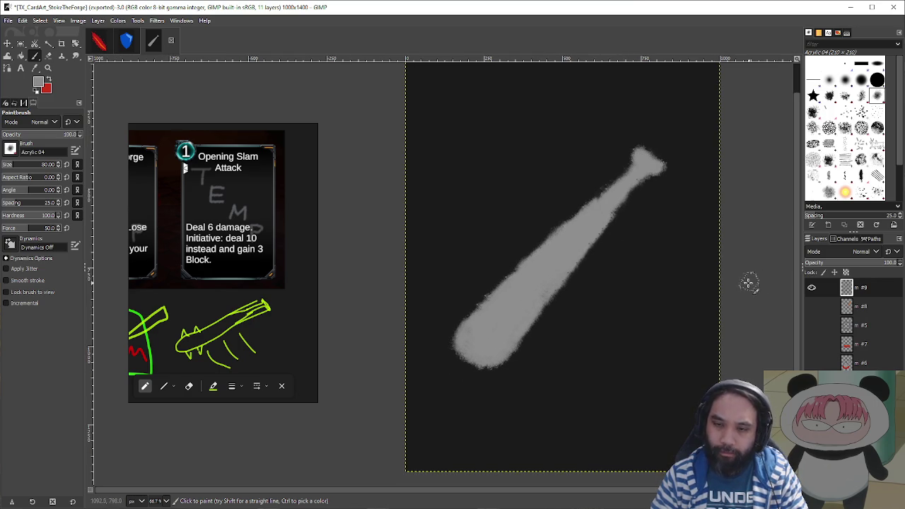
- Toggle layer visibility so the club layer shows and the sword layer is hidden
key(o)
click(812, 288)
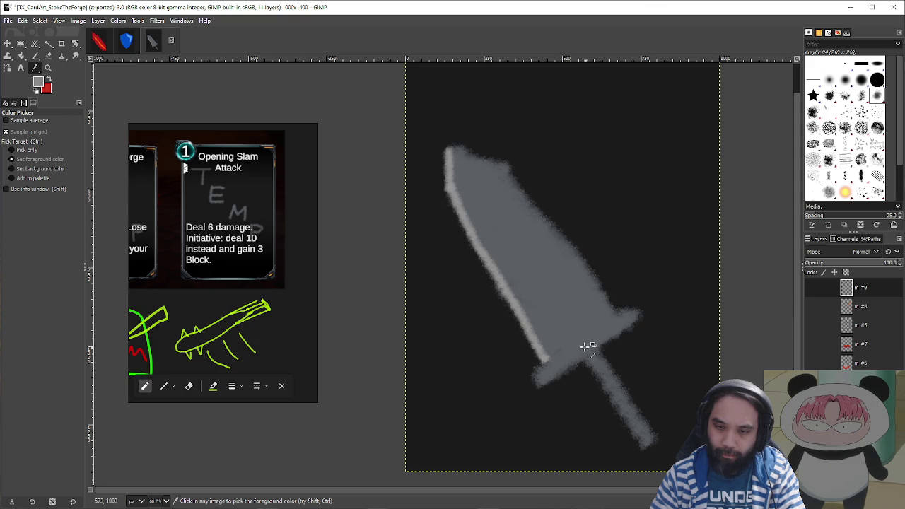
click(812, 288)
click(812, 287)
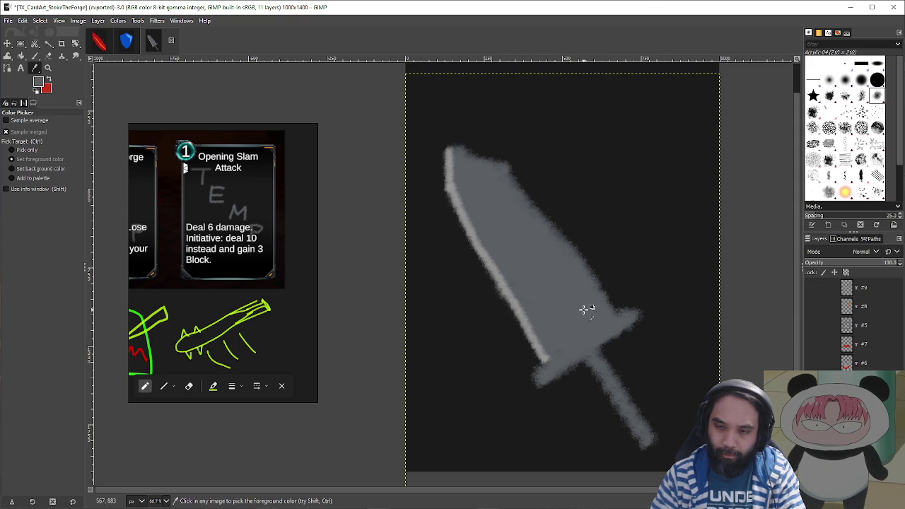
click(812, 288)
shift+click(812, 288)
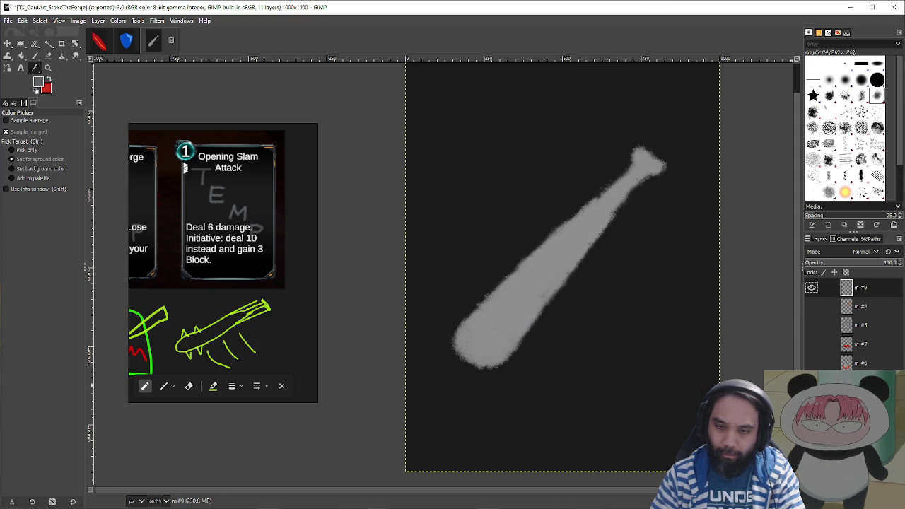
- Try a test stroke, undo it, and shrink the Paintbrush to size 66
key(p)
drag(542, 323, 616, 293)
key(ctrl+z)
ctrl+scroll(636, 186, up, 2)
key(bracketleft)
key(bracketleft)
key(bracketleft)
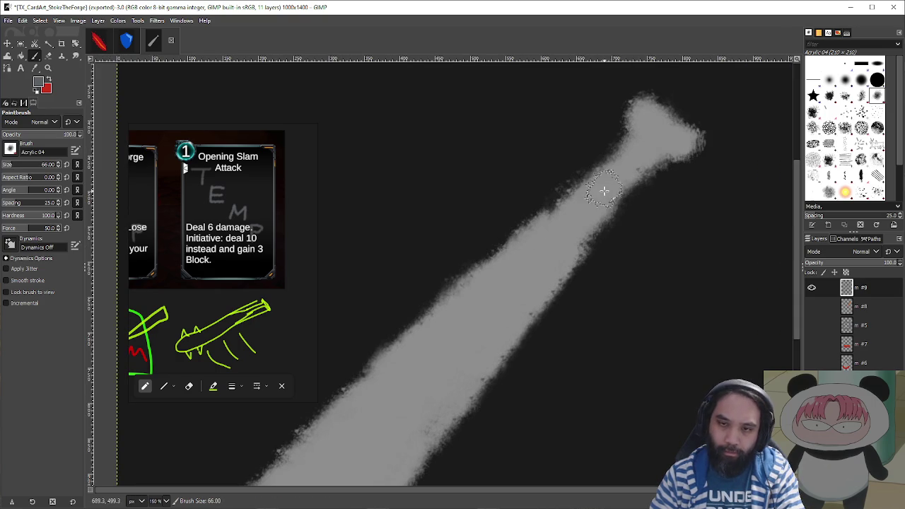
- At brush size 50, paint darker grip bands across the club's neck
key(bracketleft)
key(bracketleft)
key(bracketleft)
drag(631, 146, 654, 164)
drag(556, 216, 588, 241)
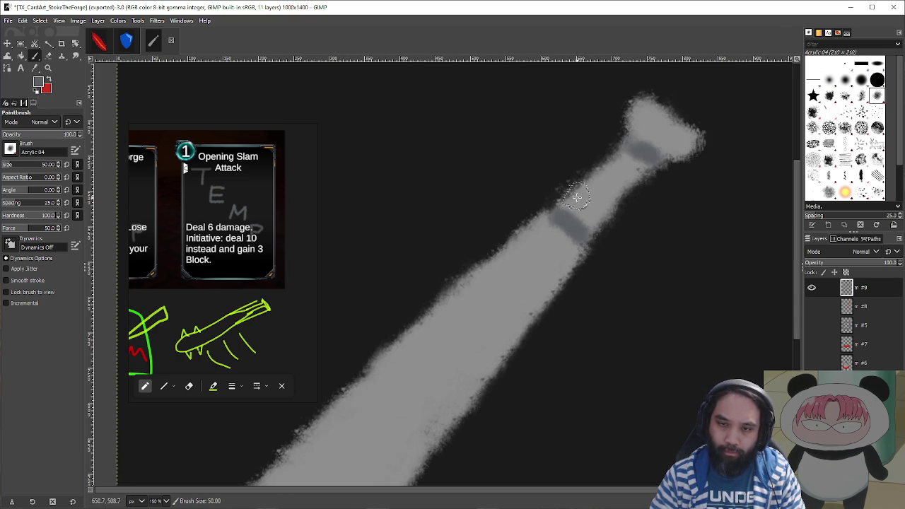
drag(578, 198, 596, 221)
drag(584, 182, 616, 205)
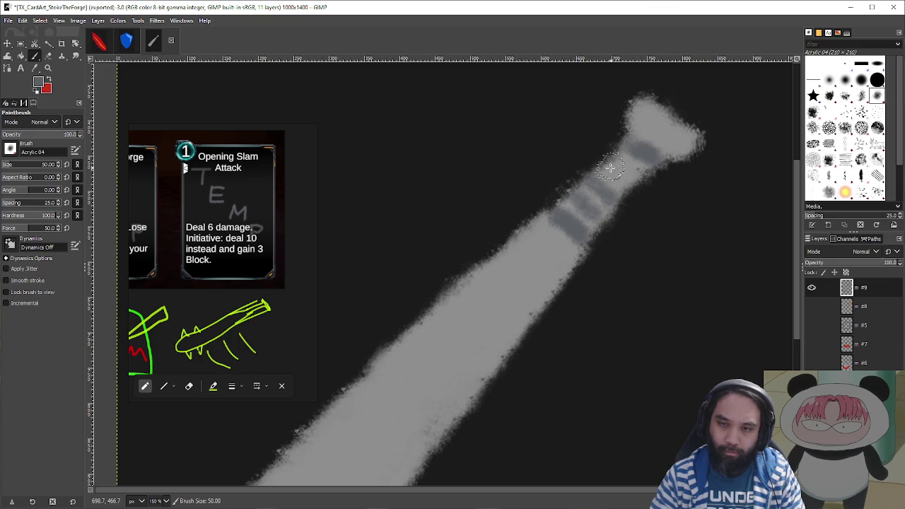
ctrl+scroll(635, 238, down, 3)
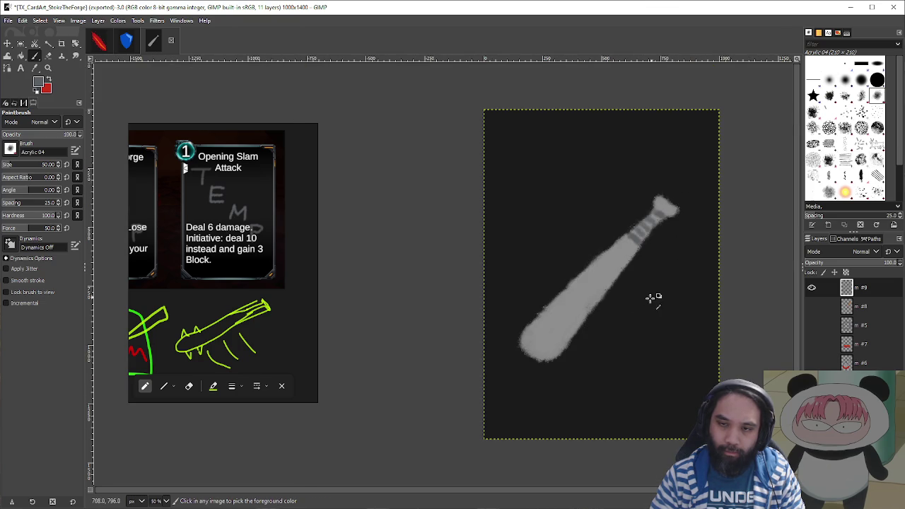
ctrl+scroll(635, 297, up, 3)
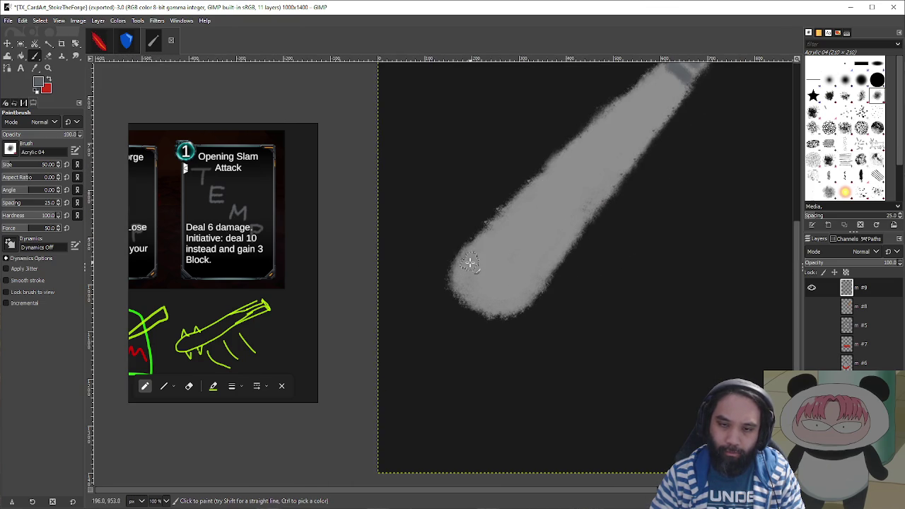
- Shade the club's lower-left end with darker dabs and a short streak
drag(465, 240, 471, 268)
drag(469, 234, 484, 252)
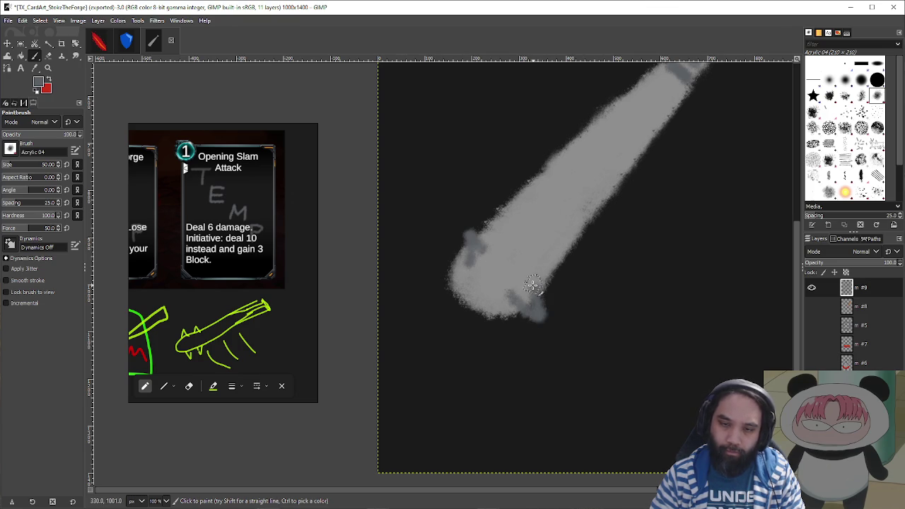
ctrl+scroll(665, 286, down, 3)
ctrl+scroll(662, 283, up, 2)
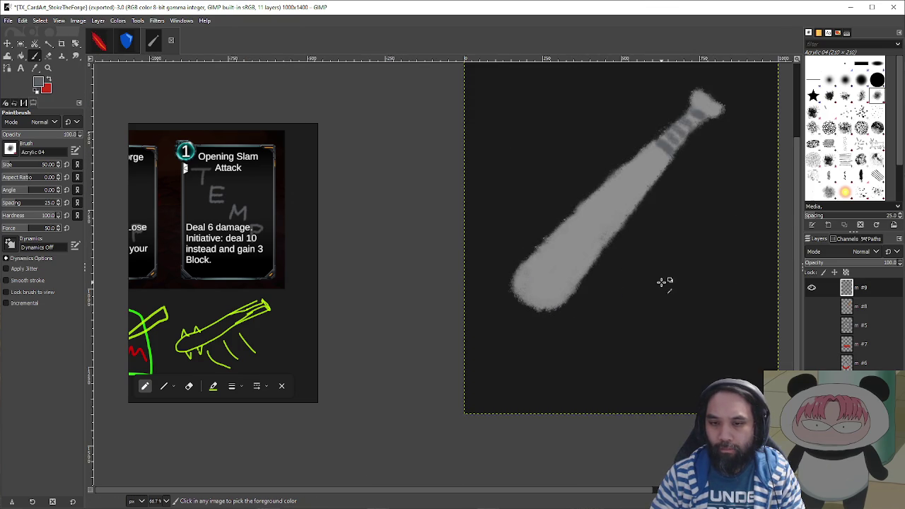
ctrl+scroll(665, 282, up, 1)
drag(527, 263, 535, 257)
ctrl+scroll(645, 253, down, 1)
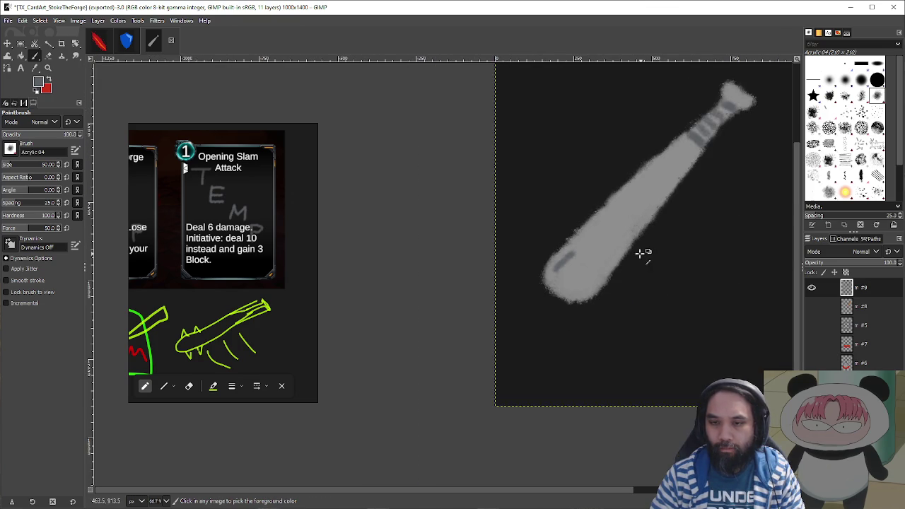
ctrl+scroll(643, 252, up, 1)
- Paint a dark shading streak along the club's lower edge, redoing it until it fits
drag(647, 229, 594, 288)
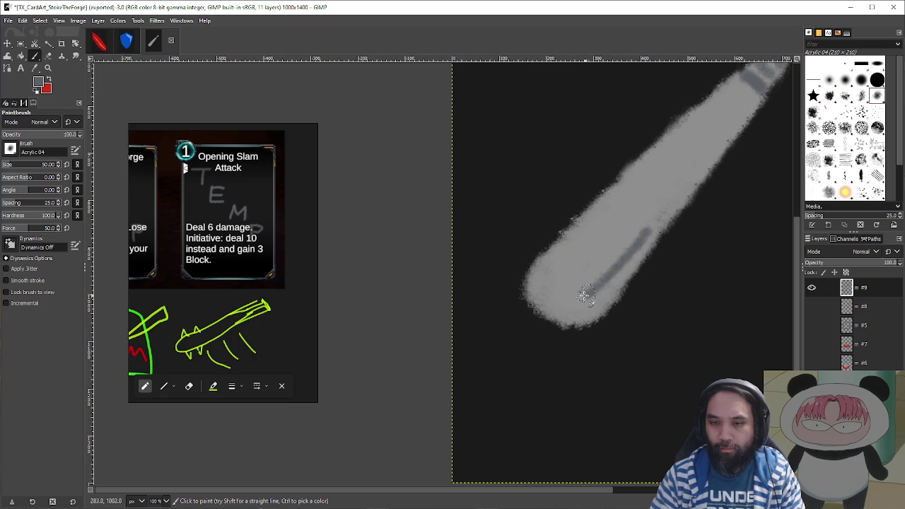
scroll(594, 289, up, 3)
scroll(595, 289, right, 4)
key(ctrl+z)
drag(455, 360, 514, 286)
key(ctrl+z)
drag(461, 365, 506, 316)
ctrl+scroll(586, 354, down, 2)
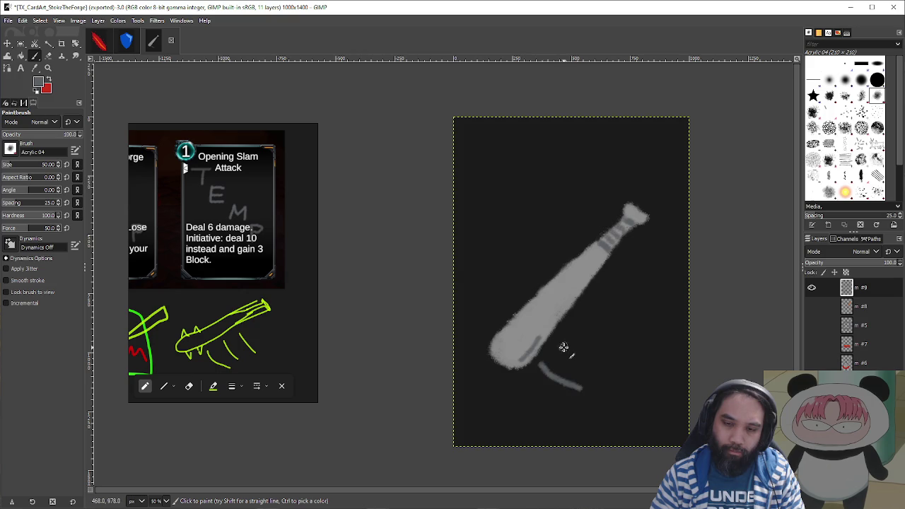
- Draw a curved grey motion line below the club, undoing the misplaced strokes
key(ctrl+z)
drag(543, 364, 583, 399)
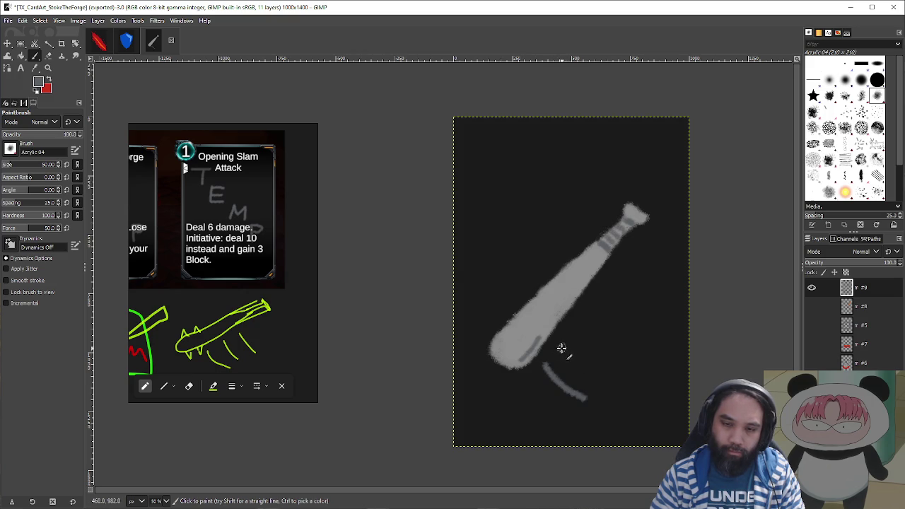
key(ctrl+z)
key(ctrl+z)
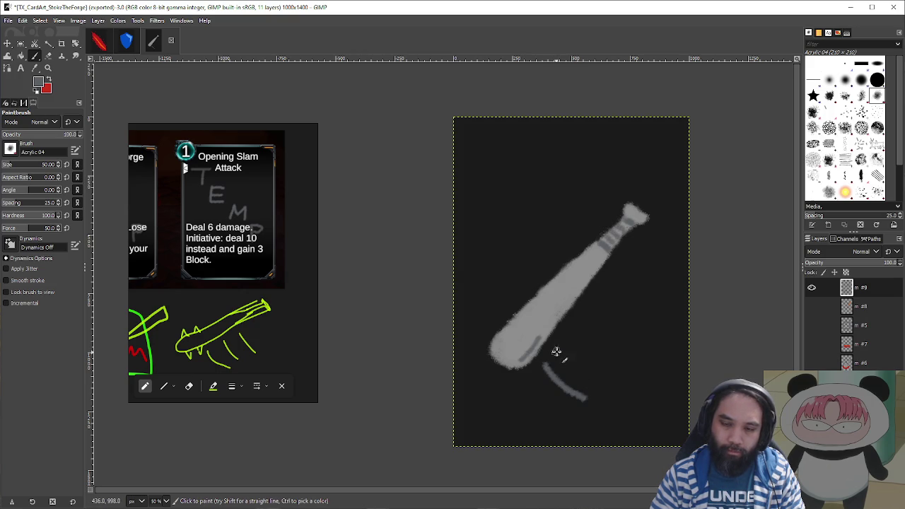
- Add another curved motion line, then paint a blue zig-zag sampled from the Defend shield's colour
drag(569, 332, 624, 371)
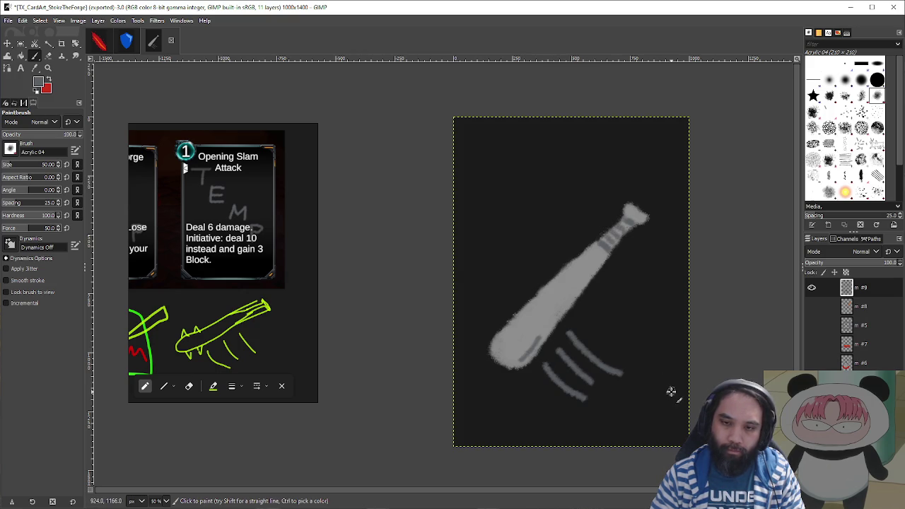
drag(684, 296, 618, 274)
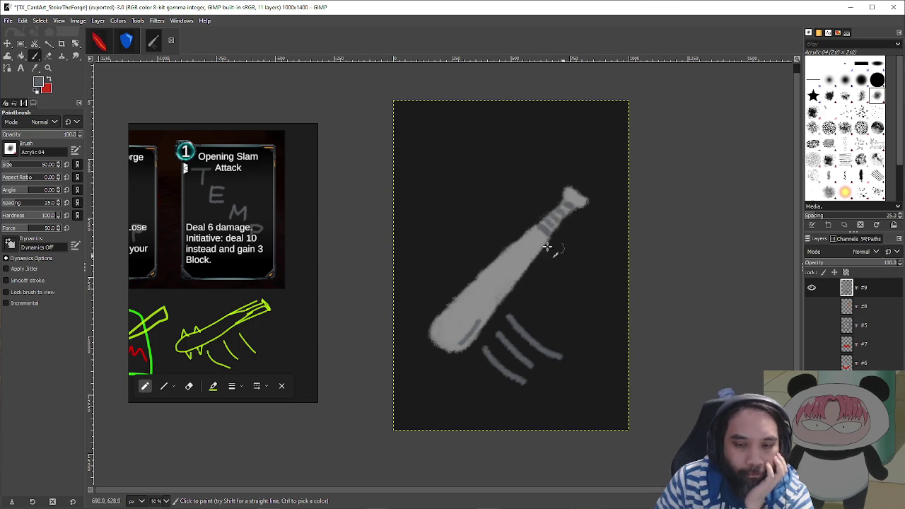
key(ctrl+Page_Up)
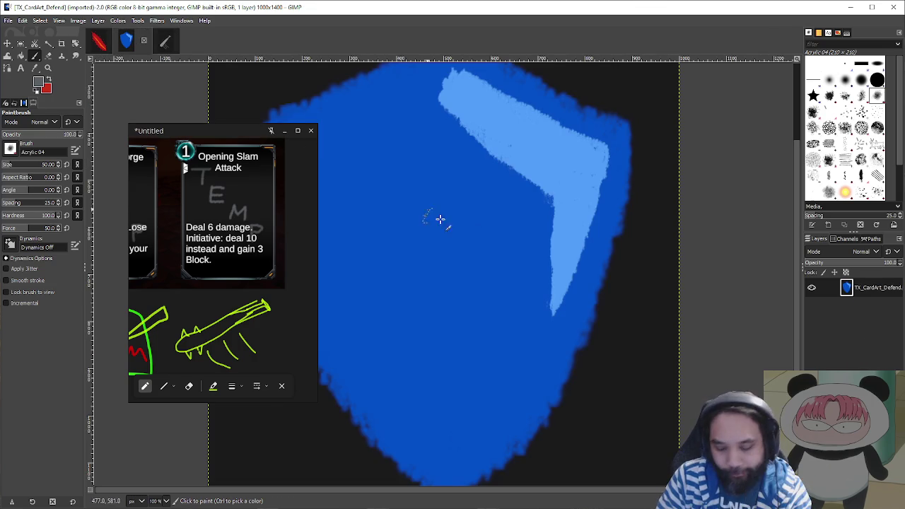
key(o)
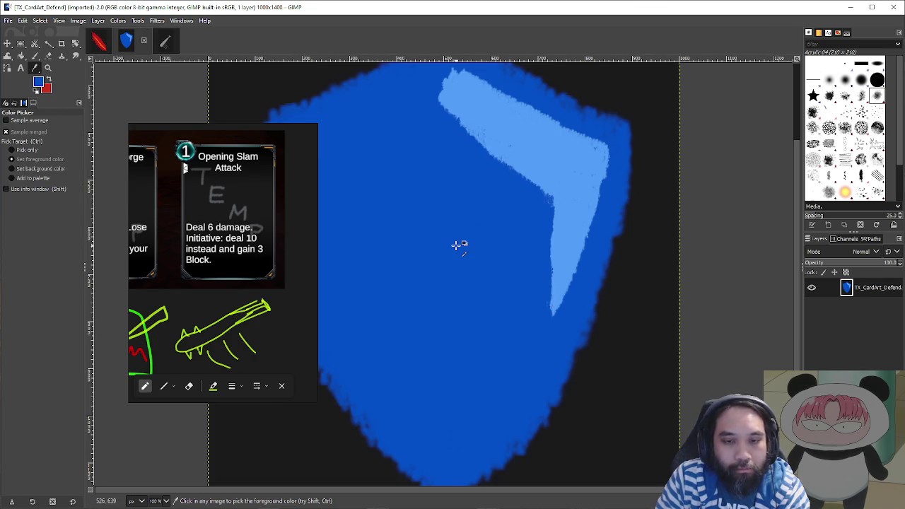
key(ctrl+Page_Down)
key(p)
drag(469, 210, 426, 263)
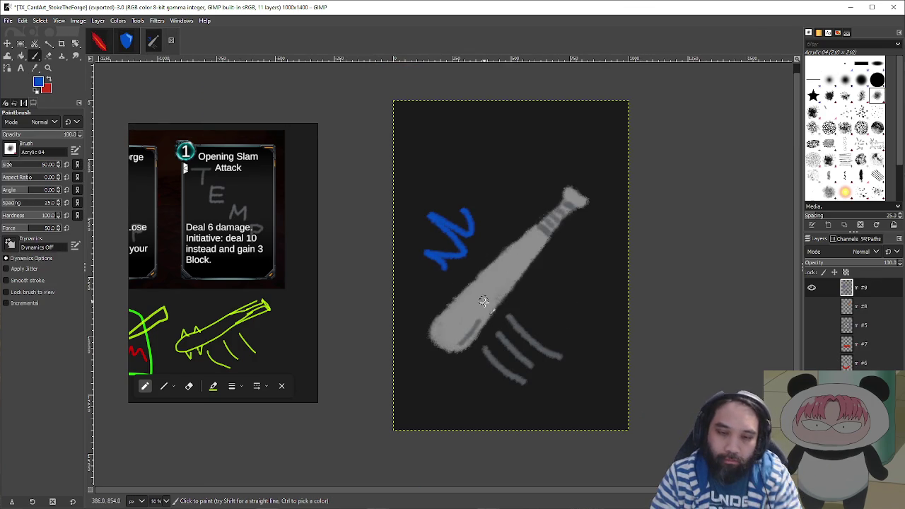
- Redraw blue zig-zag strokes repeatedly until a spiky burst wraps the club's lower end
key(ctrl+z)
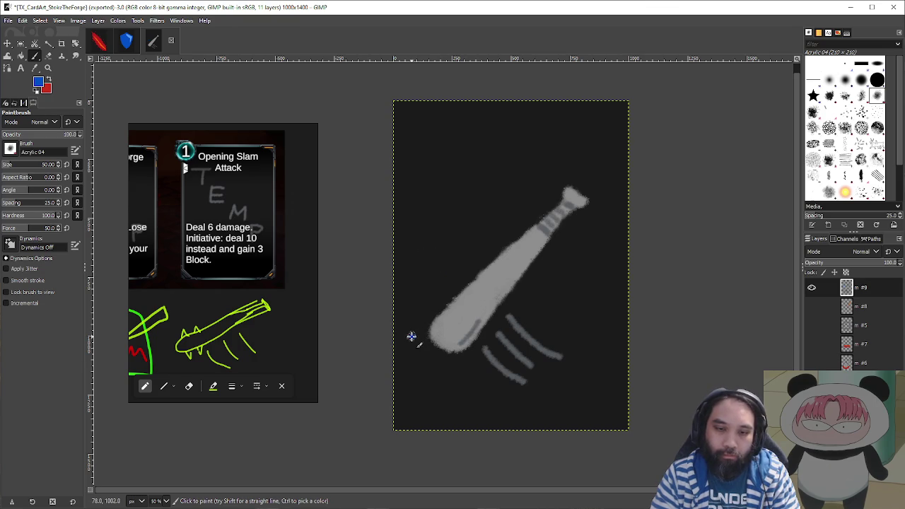
key(ctrl+z)
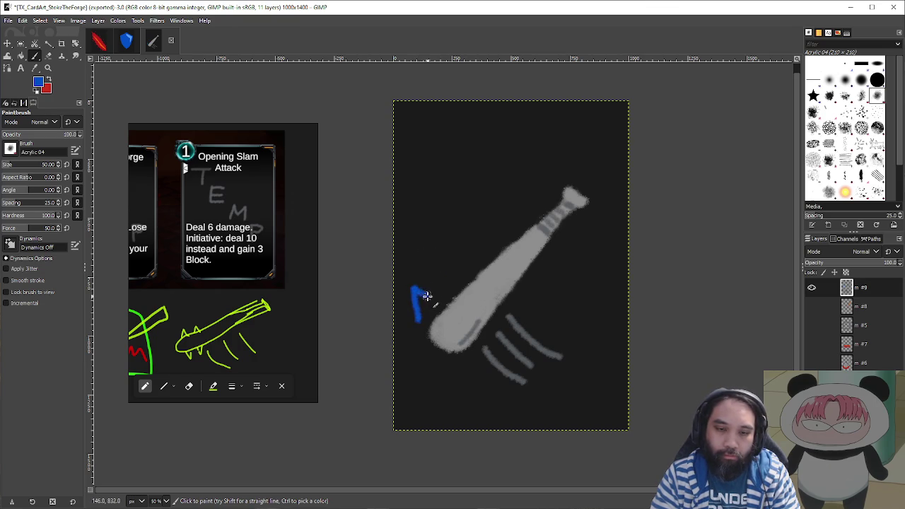
key(ctrl+z)
drag(416, 294, 417, 319)
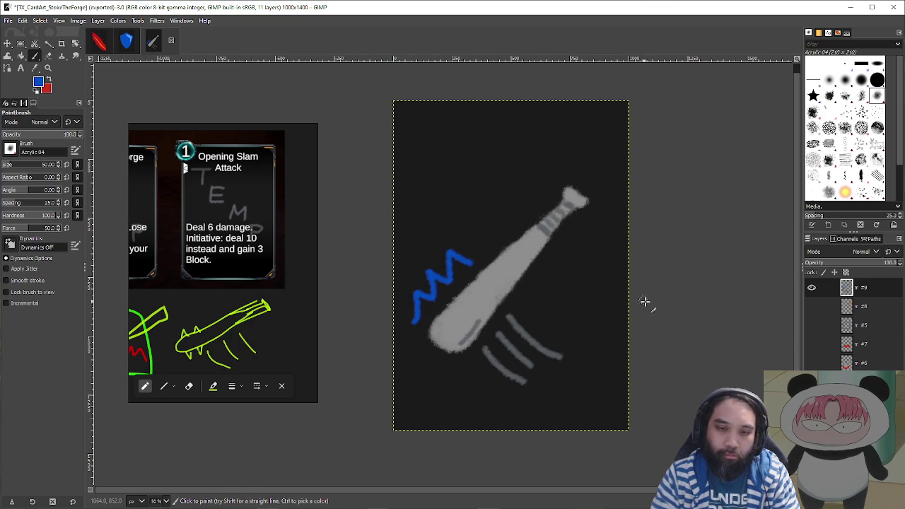
key(ctrl+z)
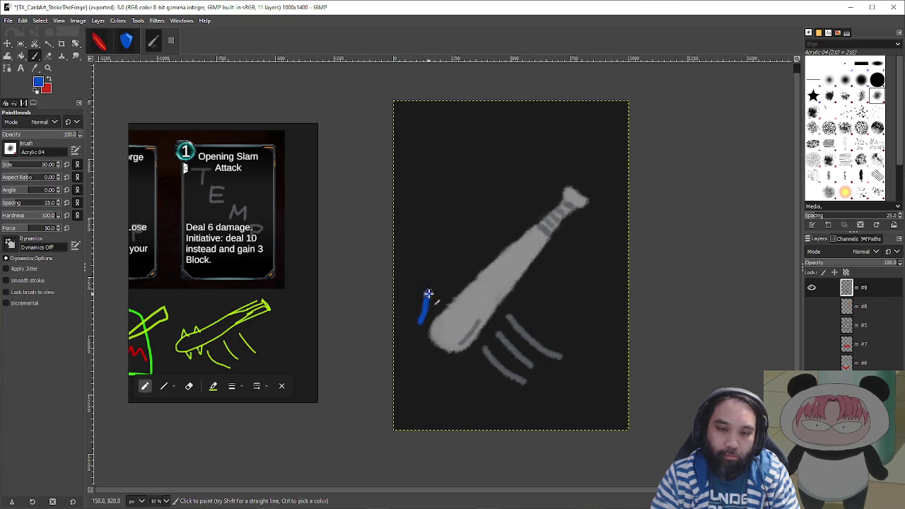
key(ctrl+z)
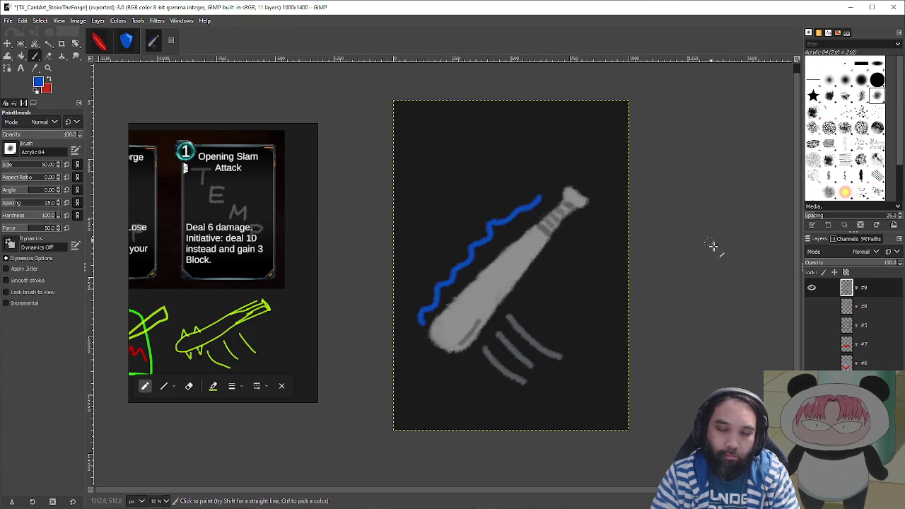
key(ctrl+z)
drag(515, 221, 509, 232)
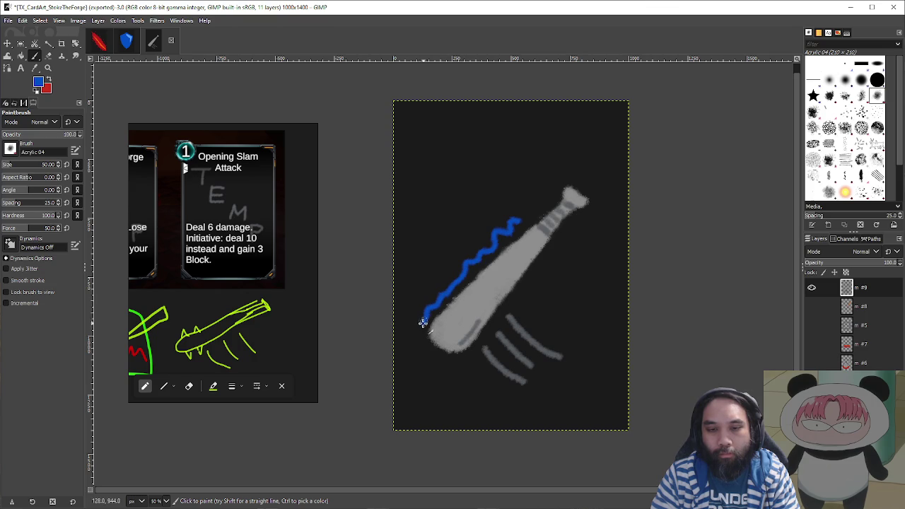
key(ctrl+z)
drag(417, 324, 418, 307)
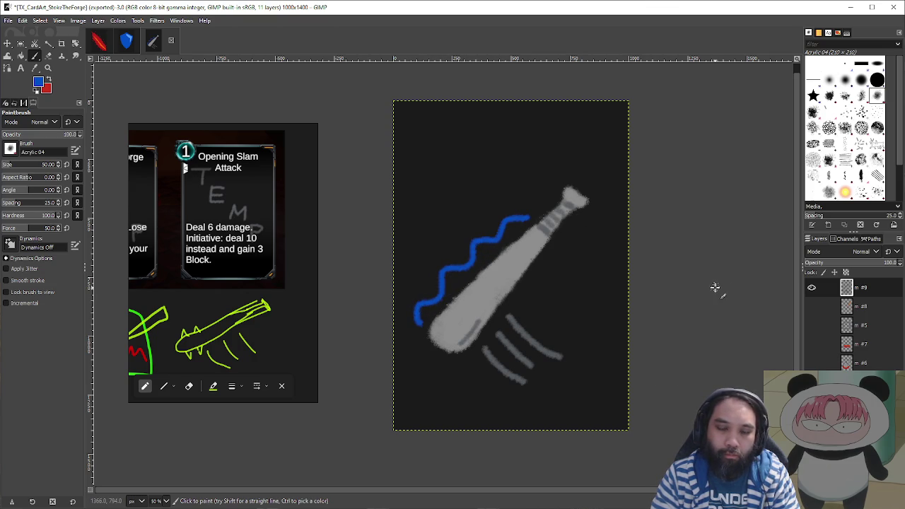
key(ctrl+z)
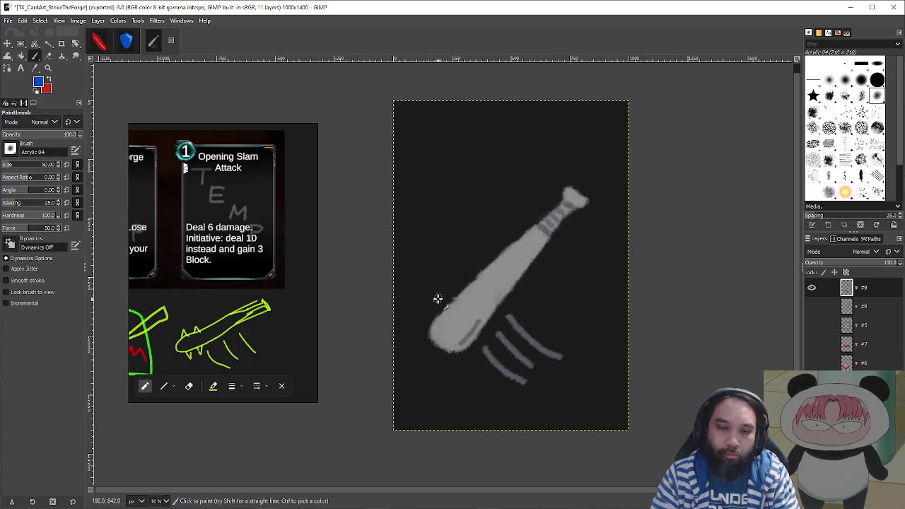
key(ctrl+z)
drag(437, 300, 429, 300)
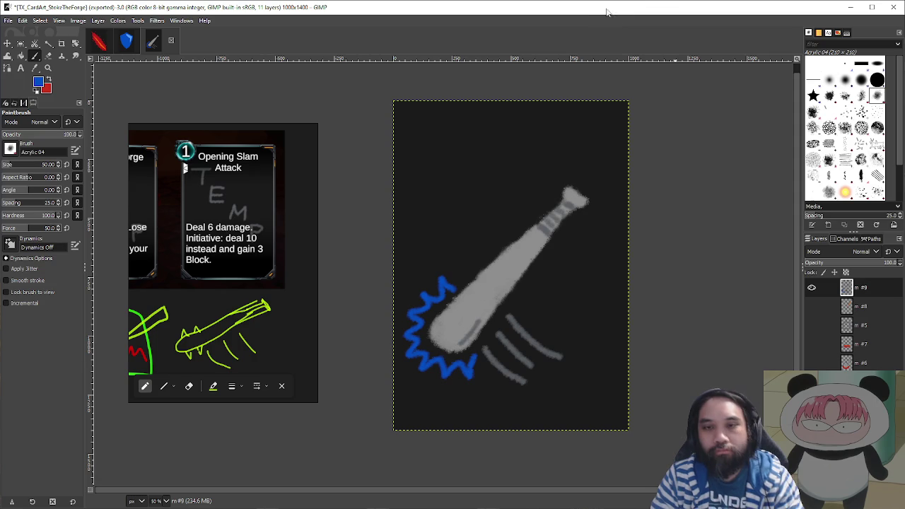
- Export the club art as TX_CardArt_OpeningSlam.png into CardArt and return to Unity
key(ctrl+shift+e)
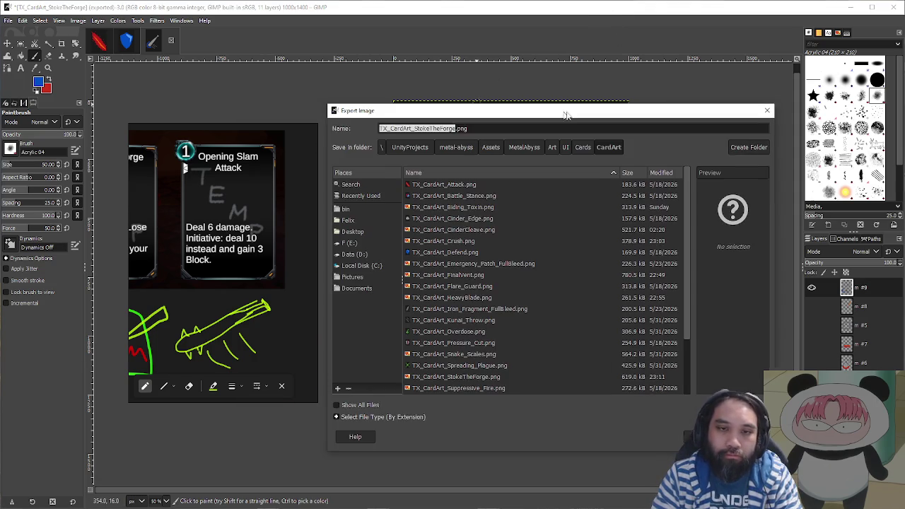
click(460, 128)
key(BackSpace)
key(BackSpace)
key(BackSpace)
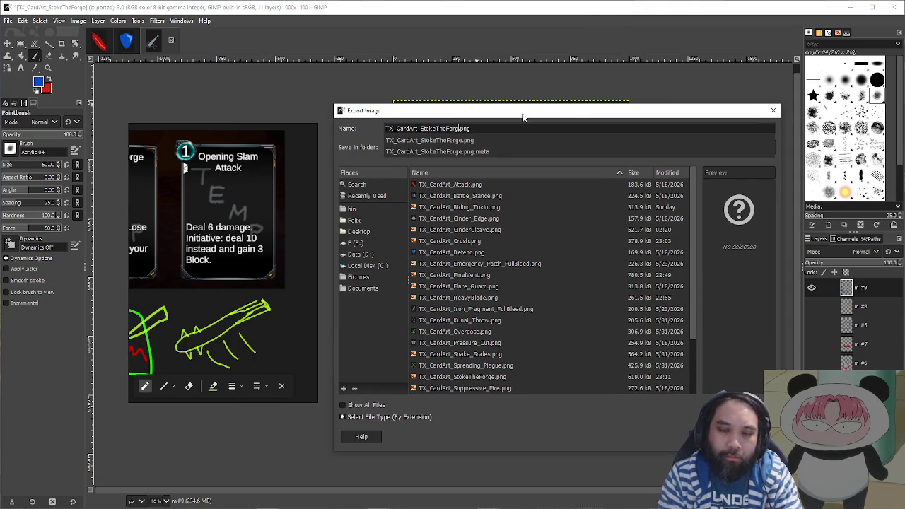
text(_OpeningS)
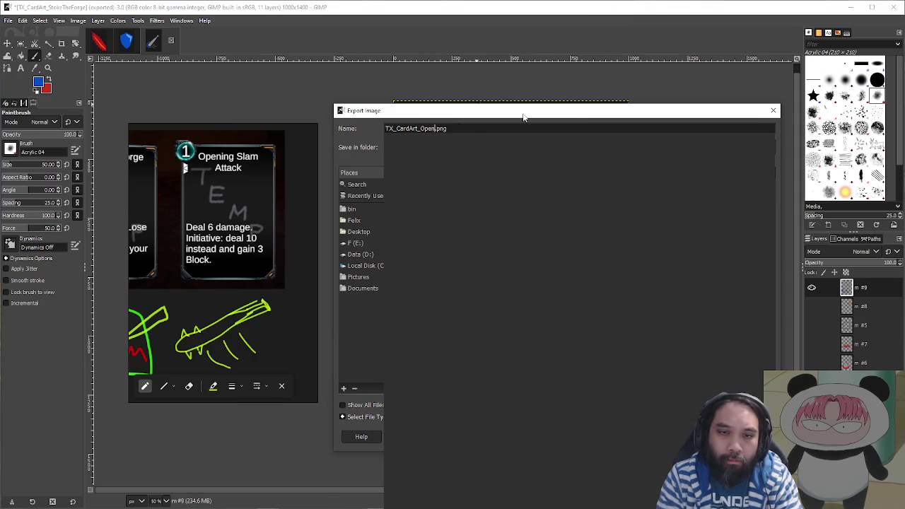
text(lam)
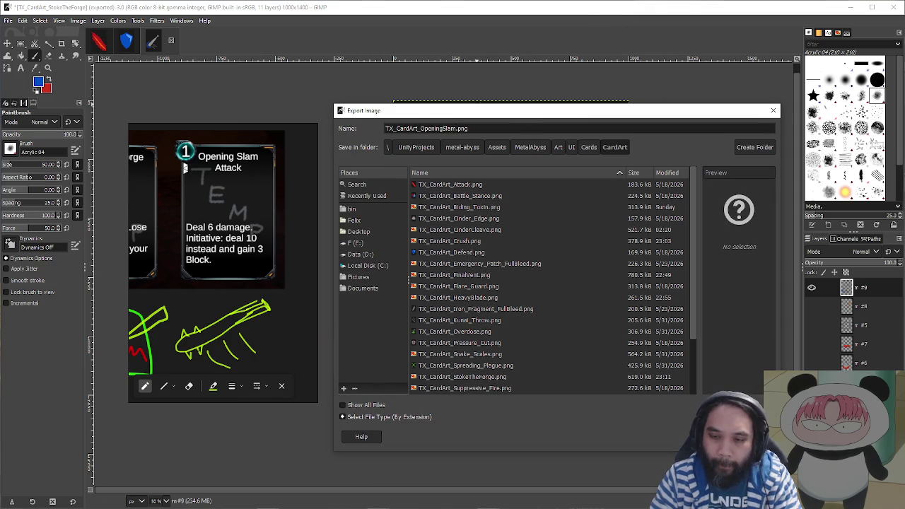
key(Return)
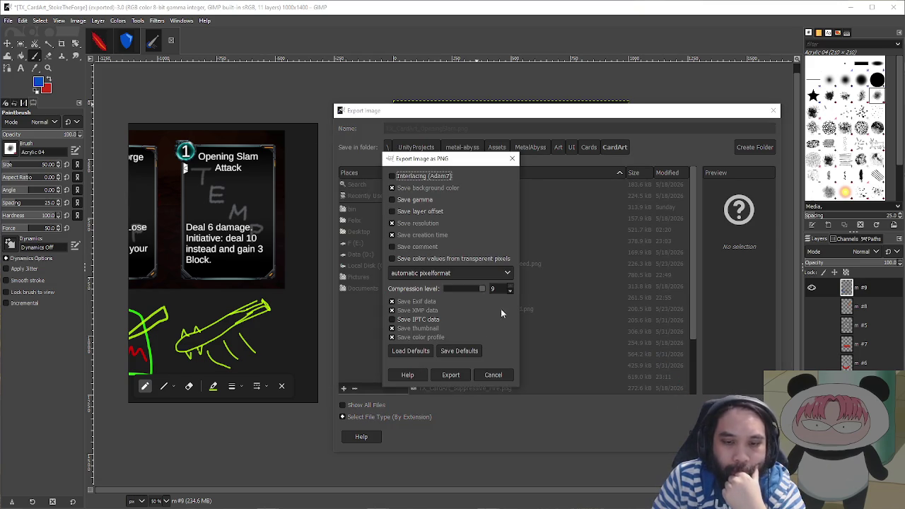
click(451, 375)
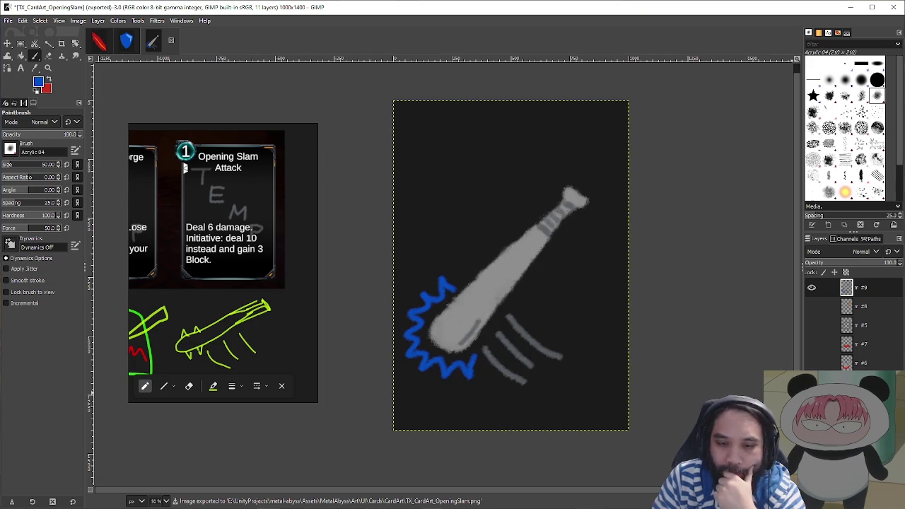
key(alt+Tab)
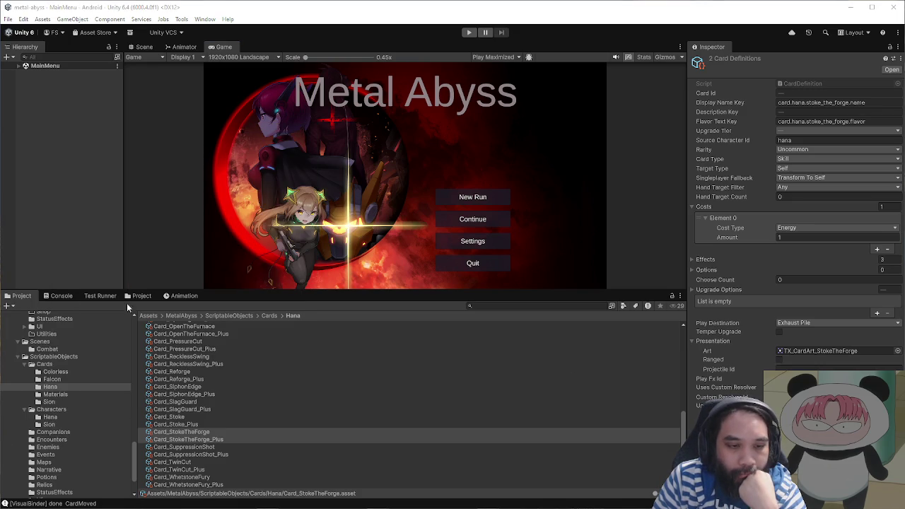
- Import TX_CardArt_OpeningSlam as a Single sprite, Max Size 1024, High Quality compression
click(142, 296)
click(230, 408)
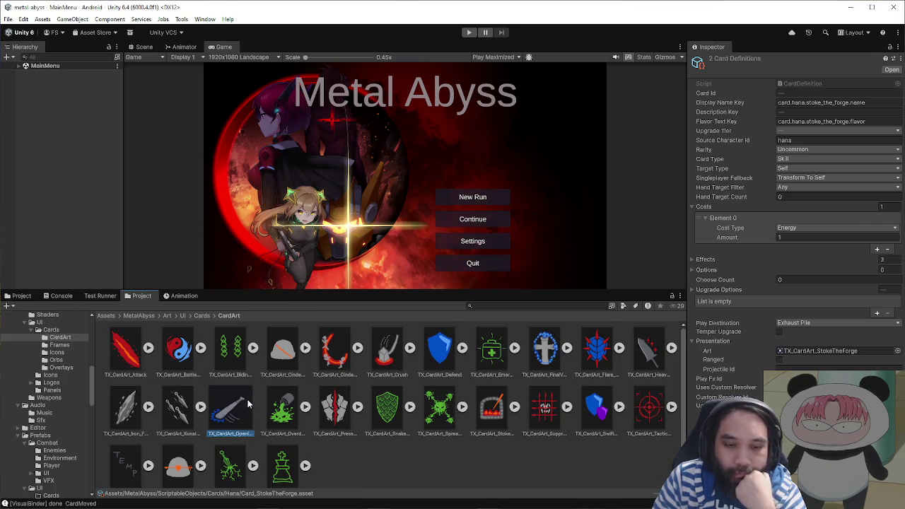
click(828, 90)
click(814, 133)
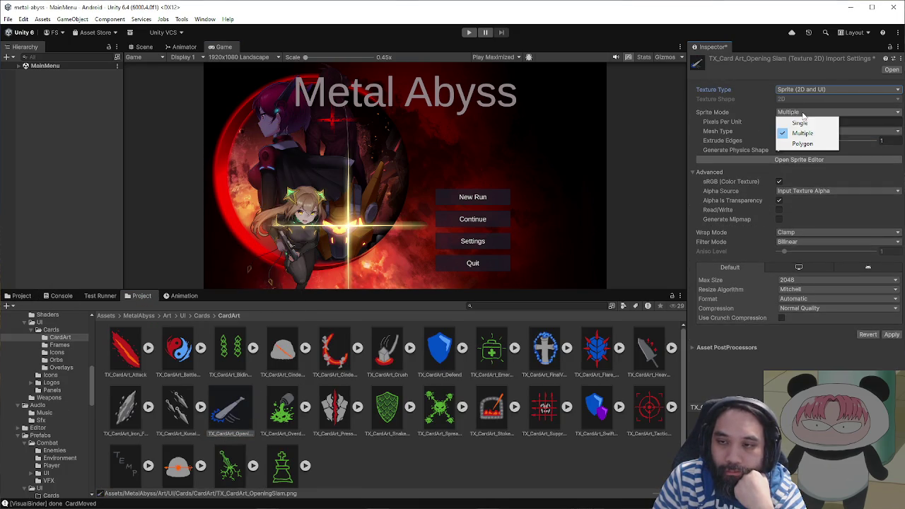
click(889, 345)
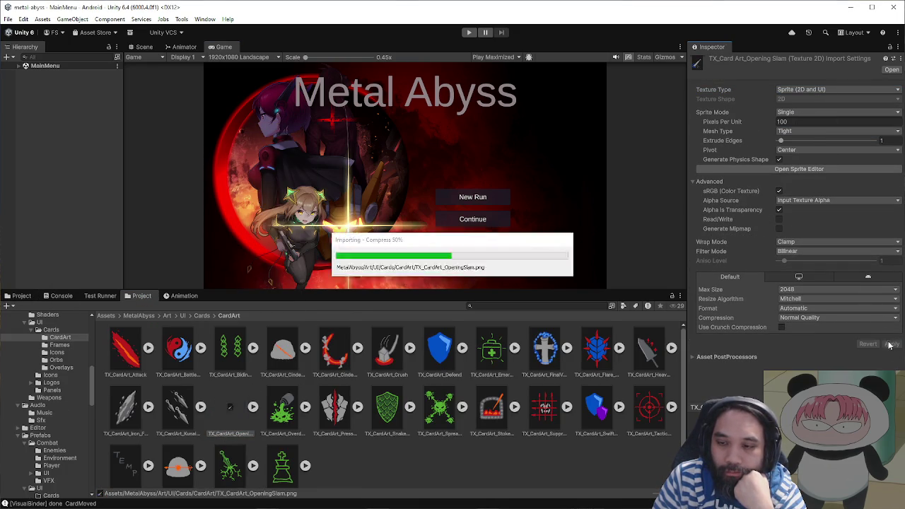
click(807, 289)
click(808, 348)
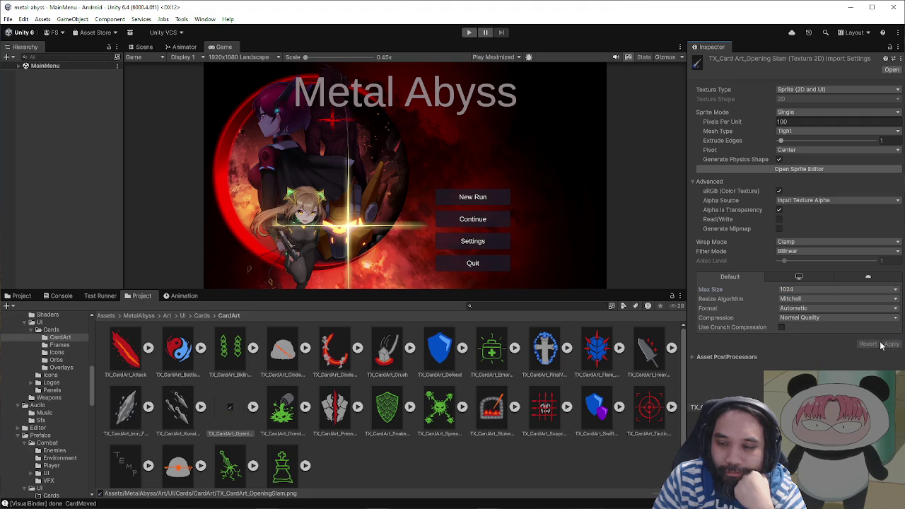
click(820, 318)
click(820, 357)
click(892, 345)
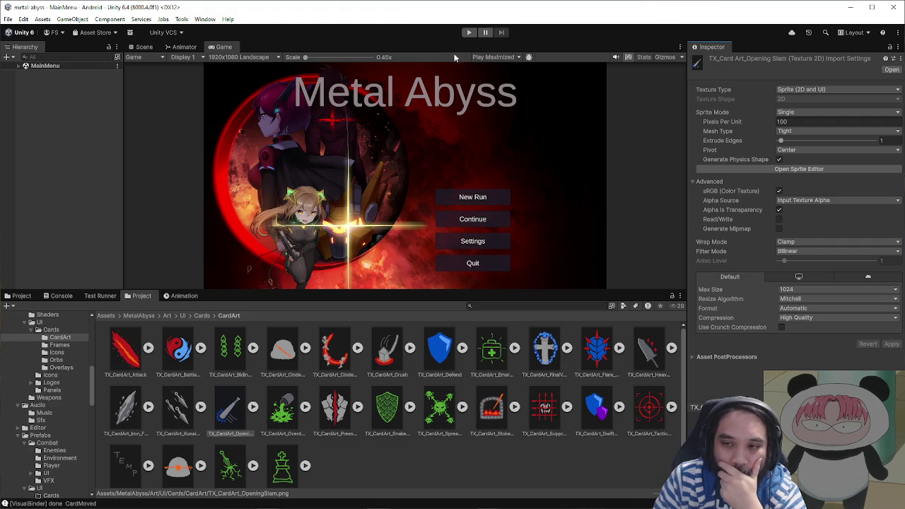
- Set TX_CardArt_OpeningSlam as the Art of Card_OpeningSlam and Card_OpeningSlam_Plus
click(14, 296)
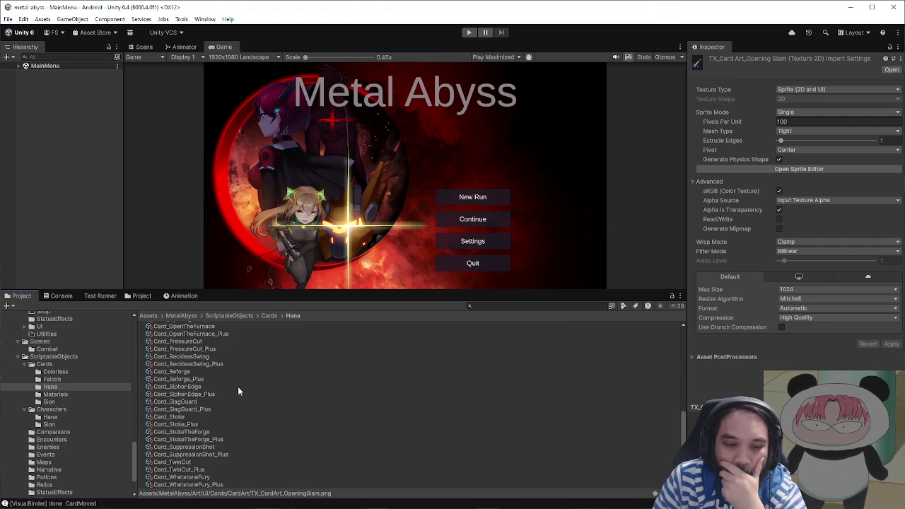
scroll(230, 390, down, 2)
click(218, 397)
shift+click(221, 405)
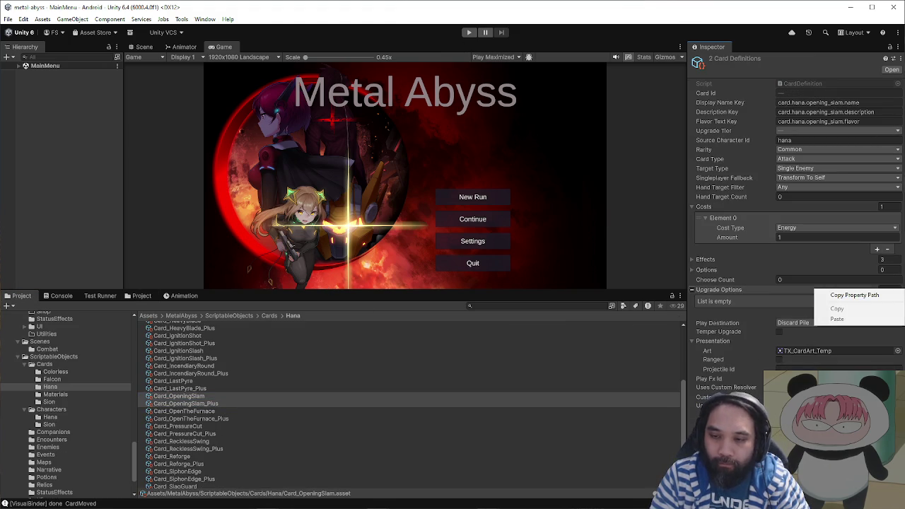
click(898, 351)
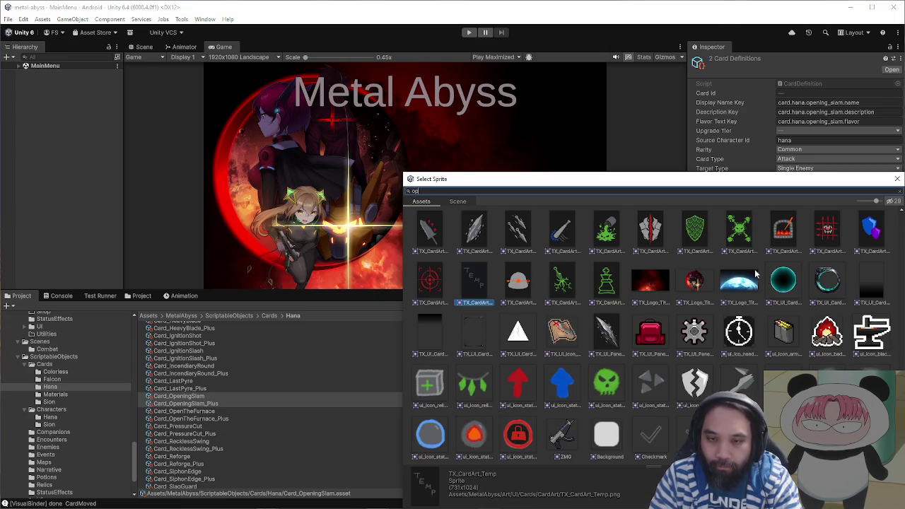
text(op)
click(517, 230)
click(897, 179)
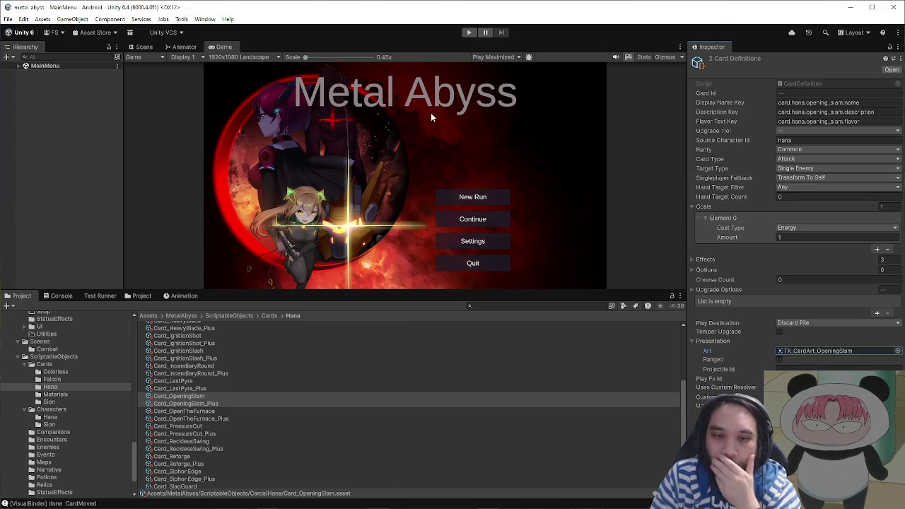
- Enlarge the Game view and playtest a new Hana run into the first combat node
drag(529, 291, 541, 437)
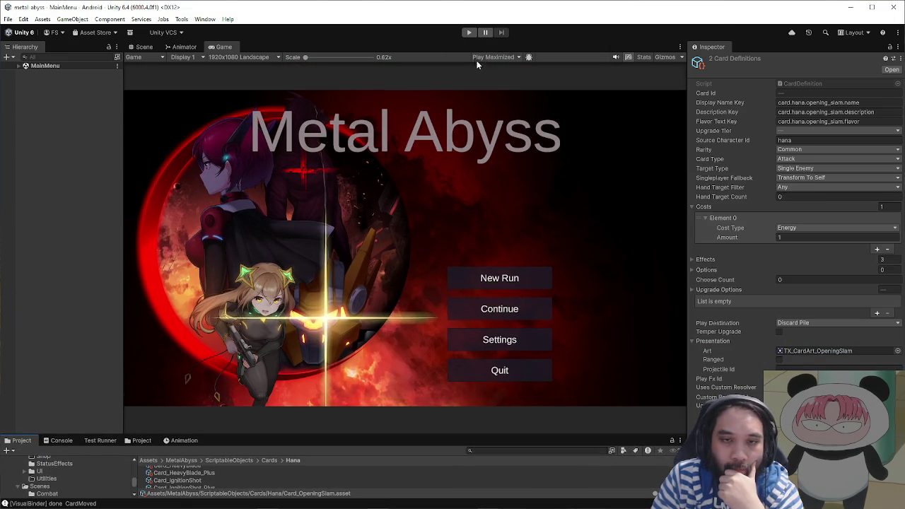
key(ctrl+p)
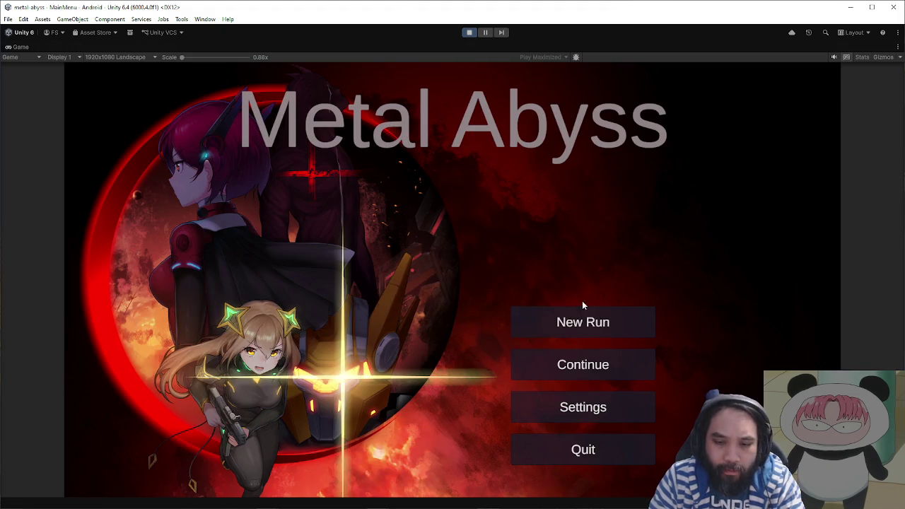
click(583, 319)
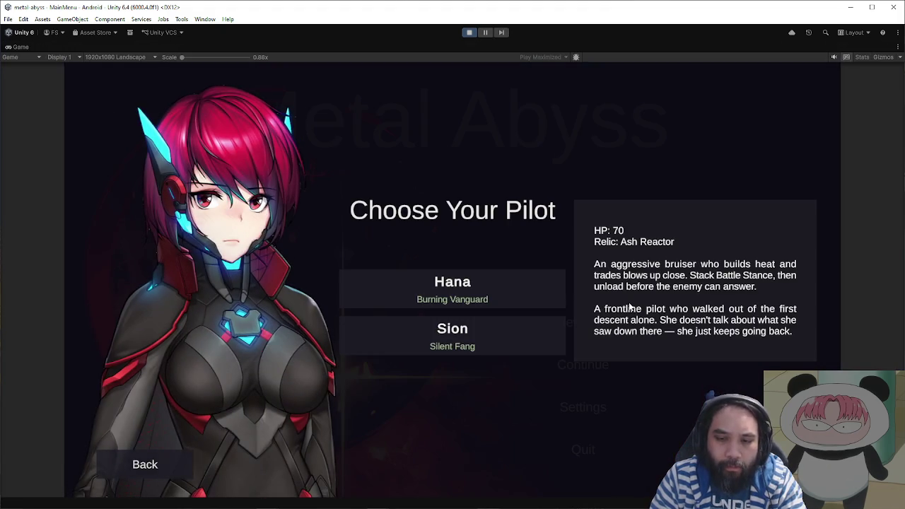
click(533, 331)
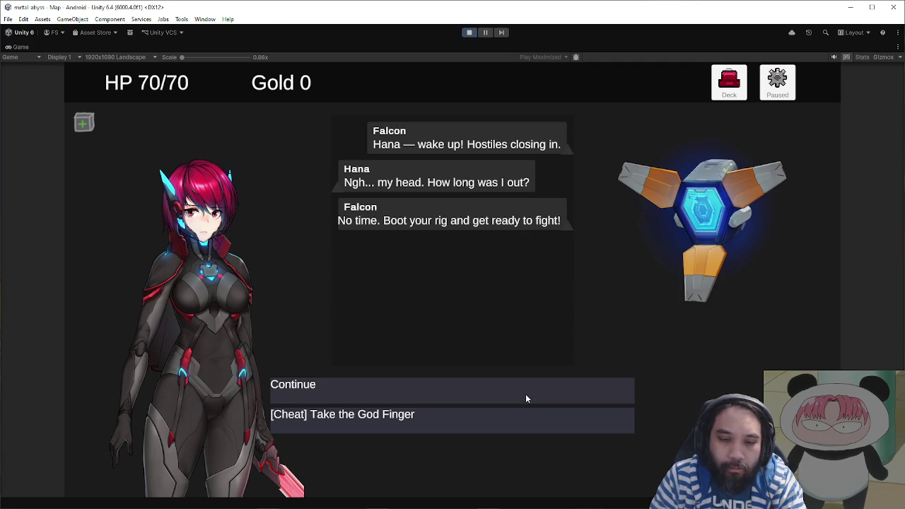
click(527, 394)
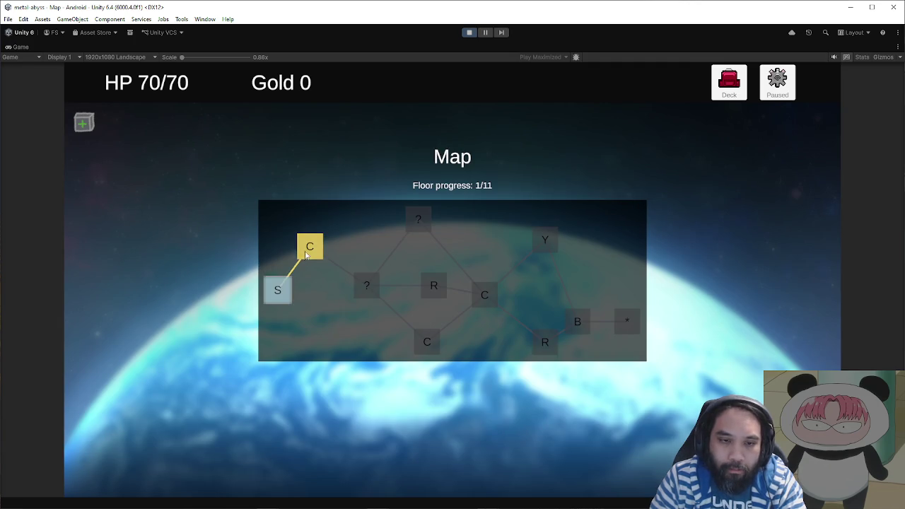
click(501, 298)
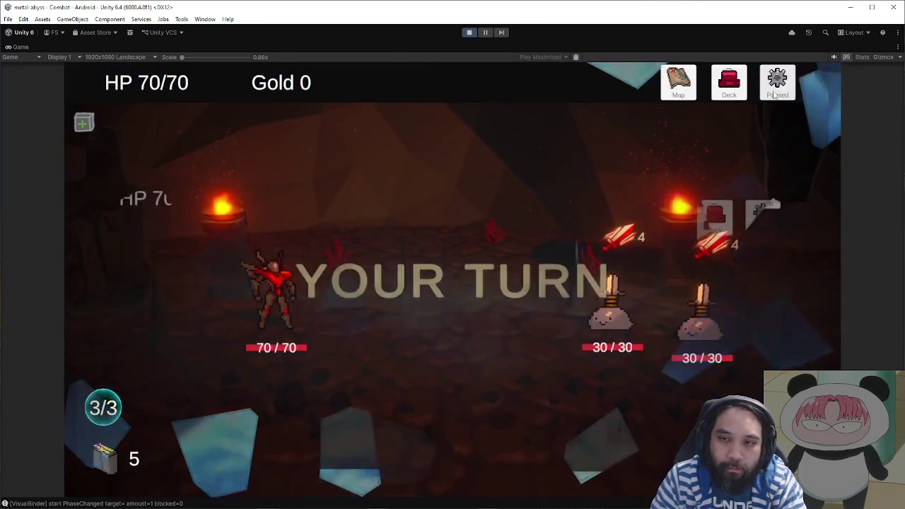
- Add Opening Slam via Debug, play it on the left enemy (20/30, 3 Block), then stop Play
key(Escape)
click(552, 424)
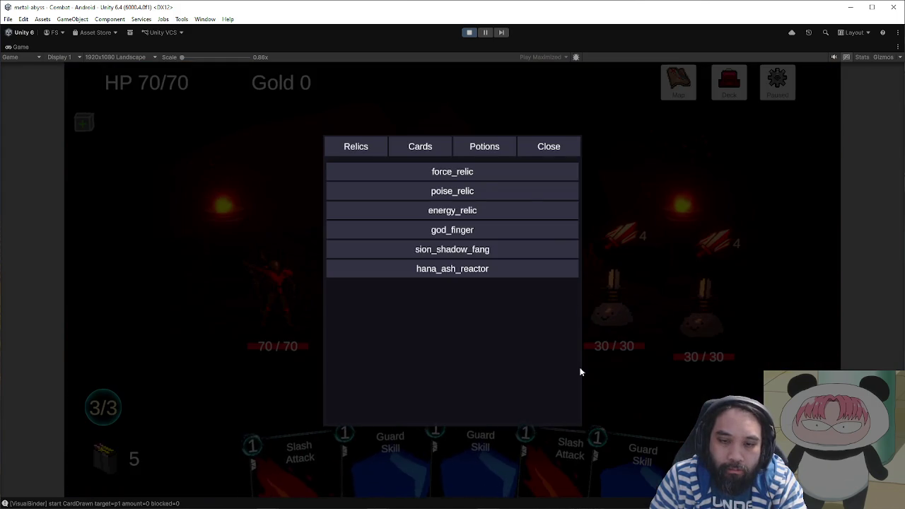
click(433, 153)
scroll(476, 317, down, 5)
scroll(476, 317, down, 8)
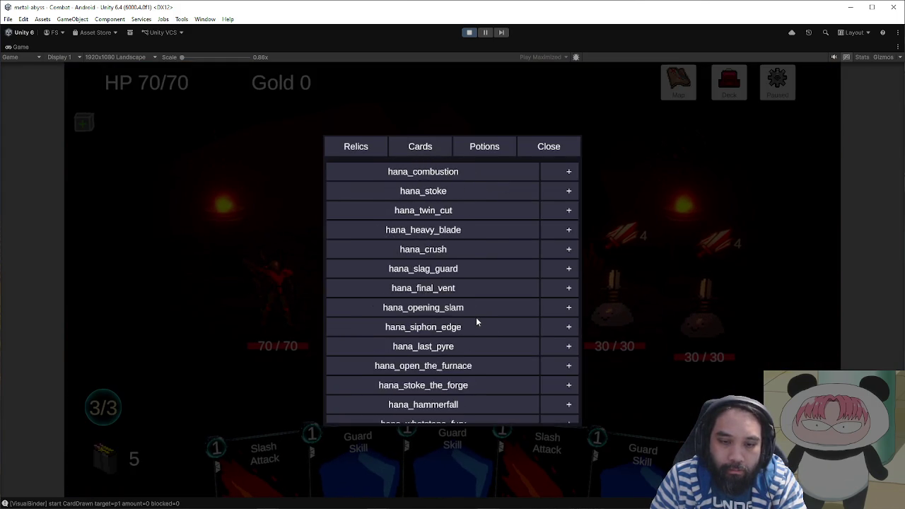
click(548, 147)
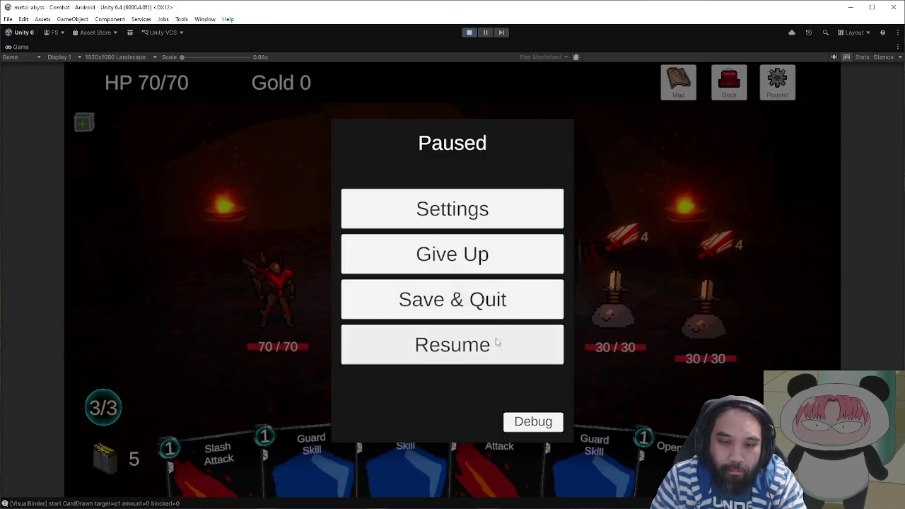
click(499, 341)
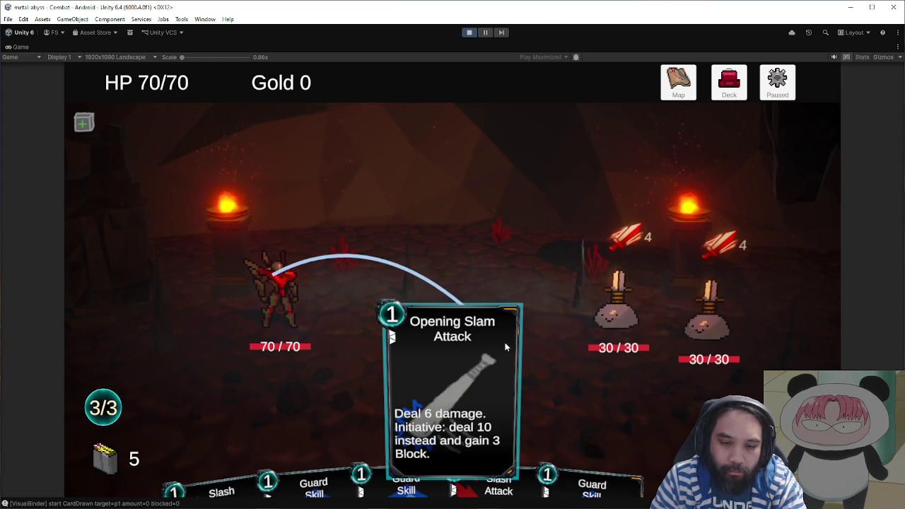
click(612, 324)
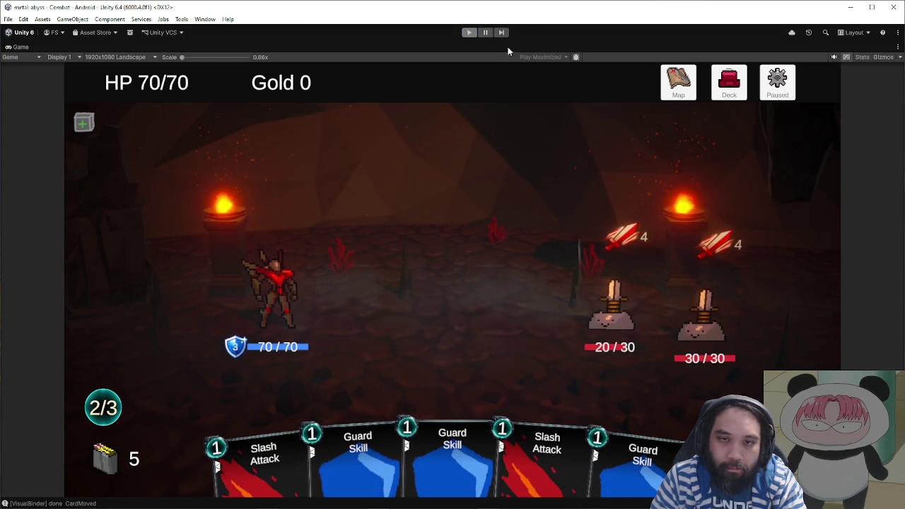
click(470, 32)
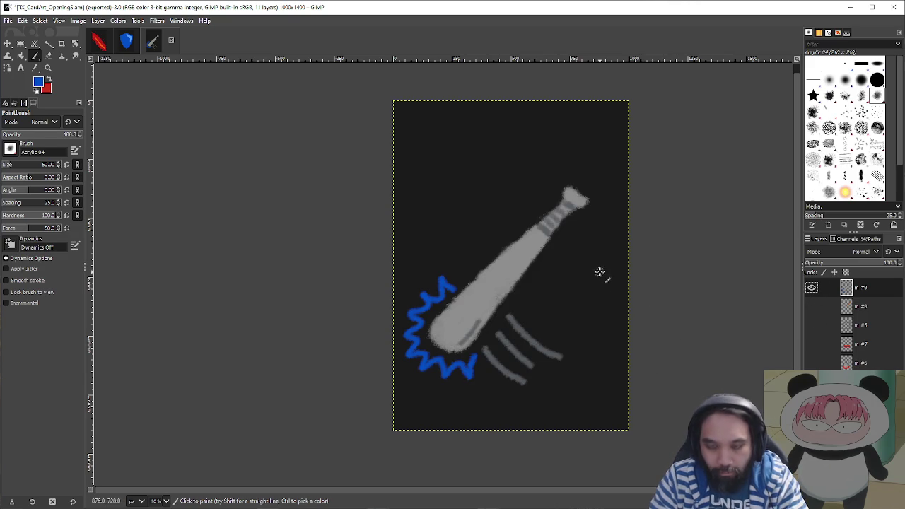
- Move the bat art up and right and re-export over TX_CardArt_OpeningSlam.png
key(m)
drag(592, 263, 601, 229)
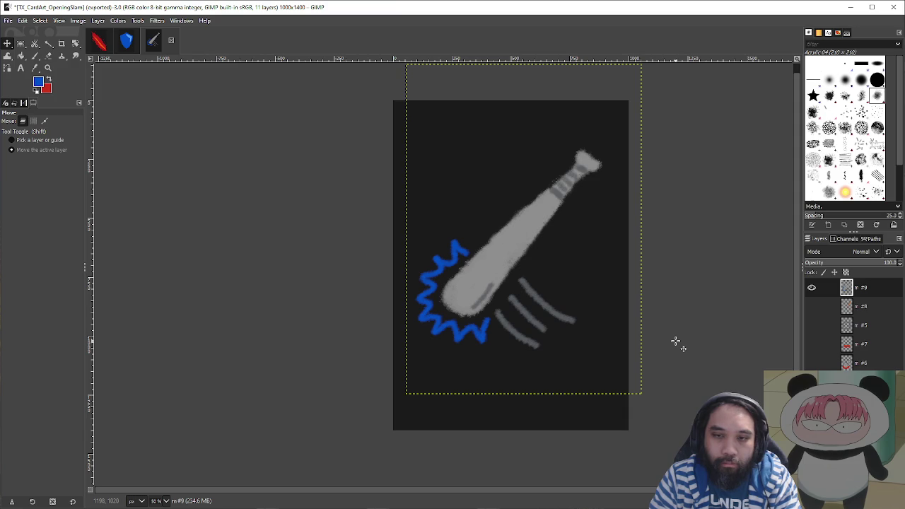
key(ctrl+shift+e)
key(Return)
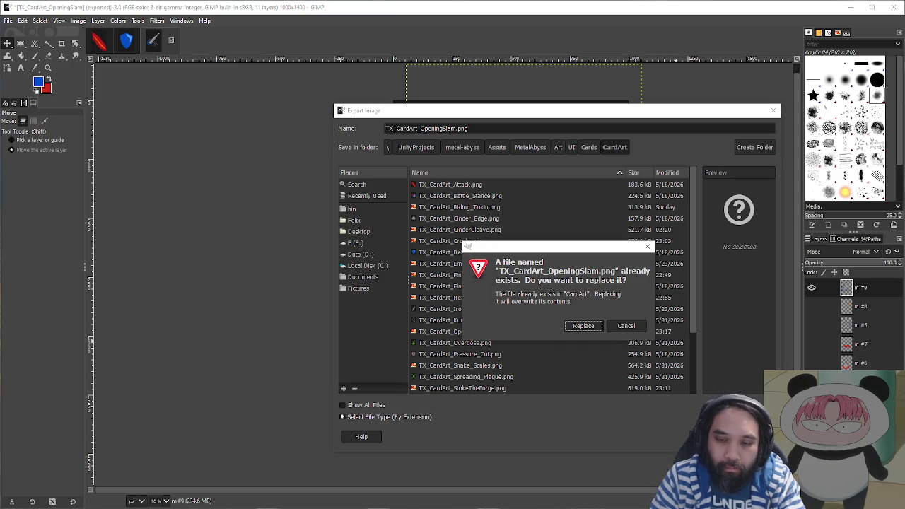
click(582, 328)
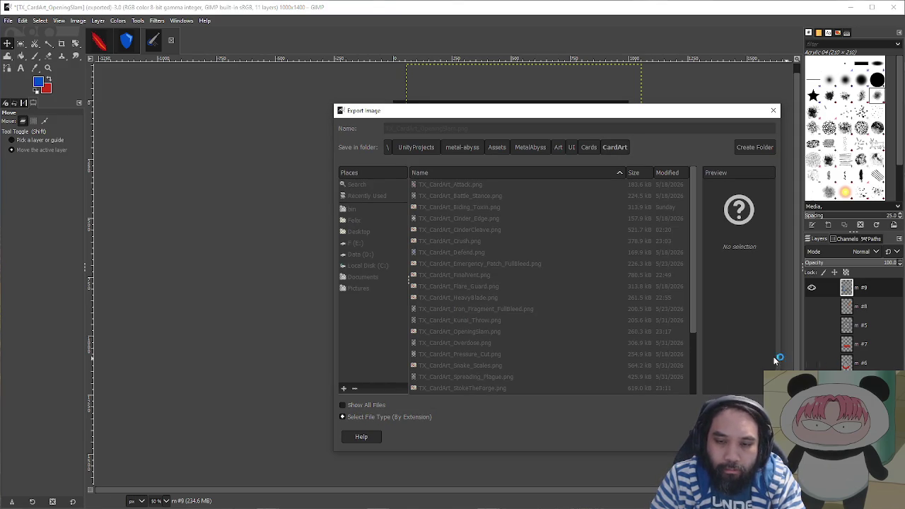
click(322, 367)
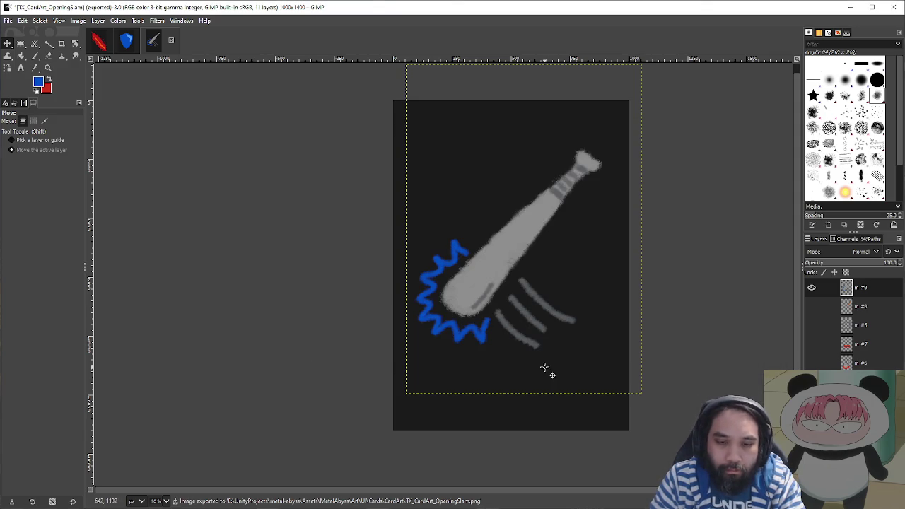
key(alt+Tab)
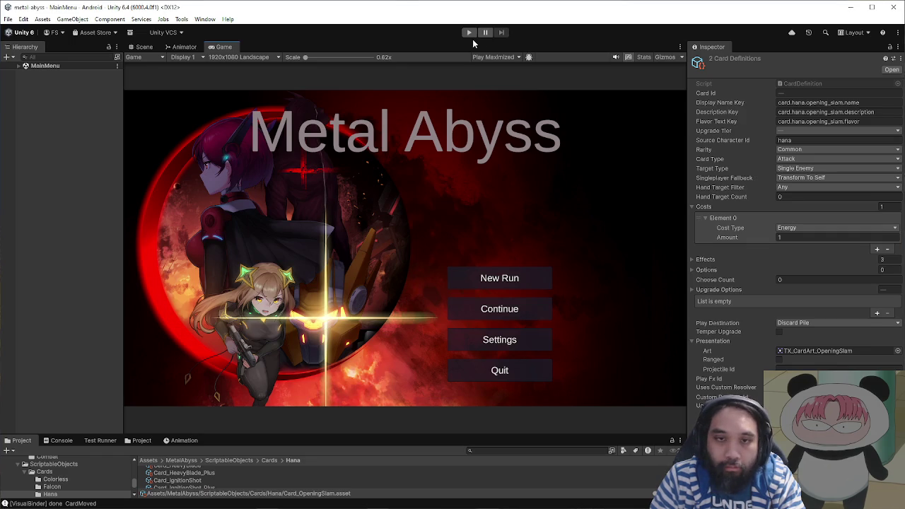
- Start a fresh playtest and begin a new run with Hana
click(469, 33)
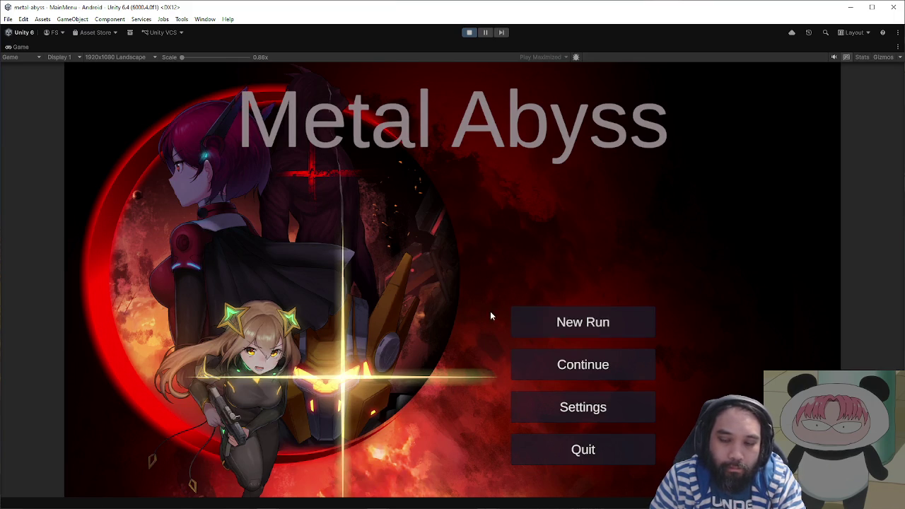
click(490, 316)
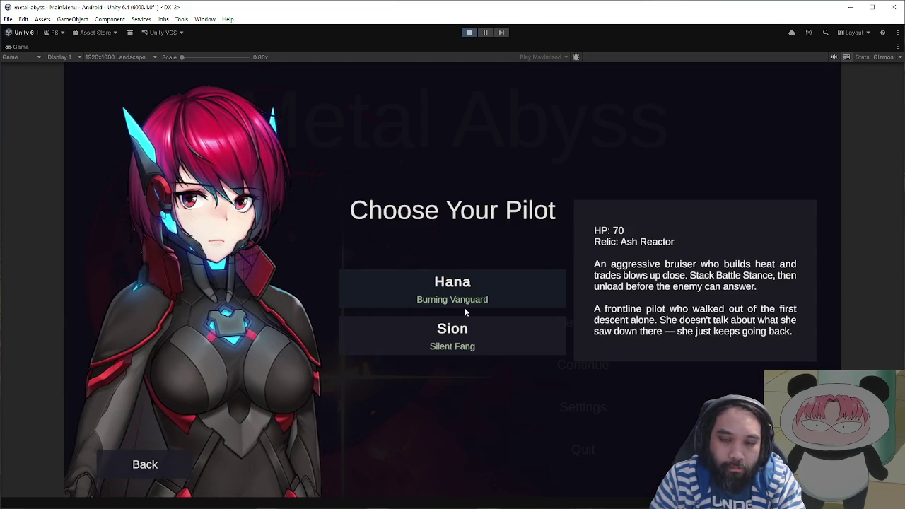
click(433, 286)
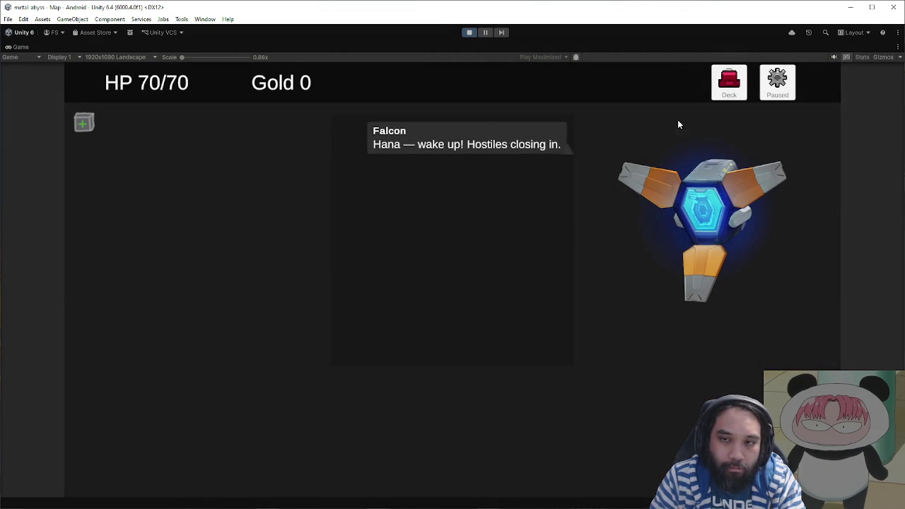
- Glance at the deck, then pause the game and open the Debug panel
click(725, 92)
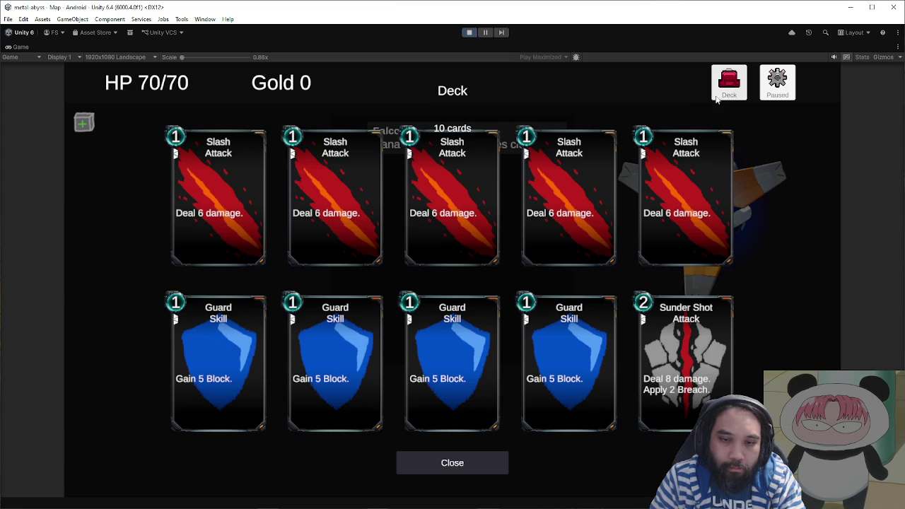
click(502, 467)
click(777, 83)
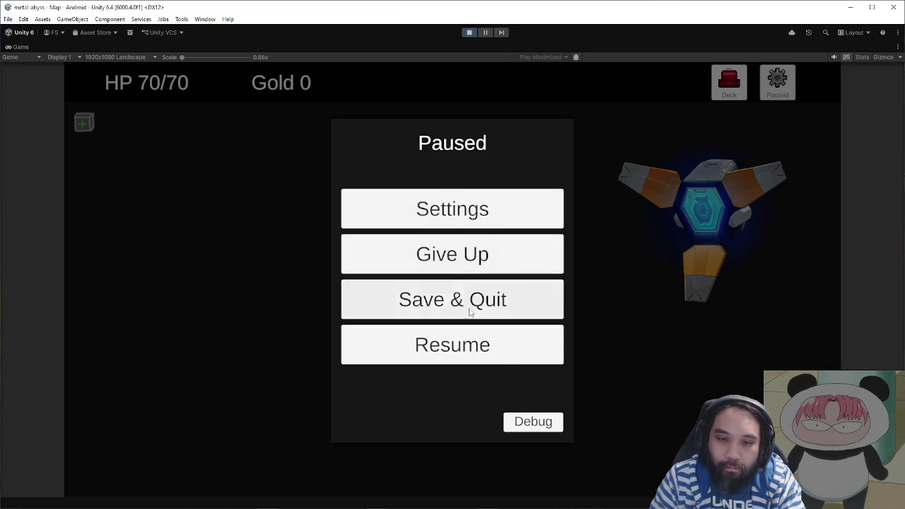
click(533, 422)
- Scroll the Debug Cards list to the newest Hana cards, then close it and resume
click(438, 148)
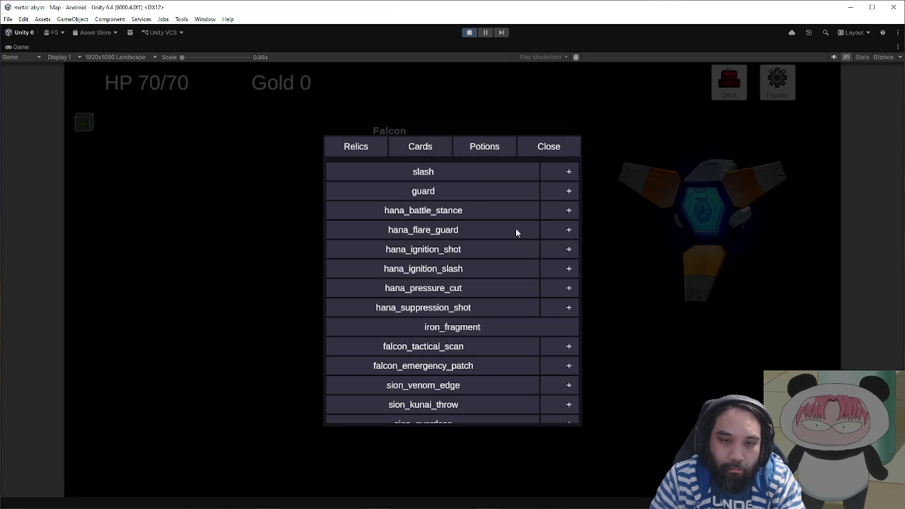
scroll(490, 274, down, 5)
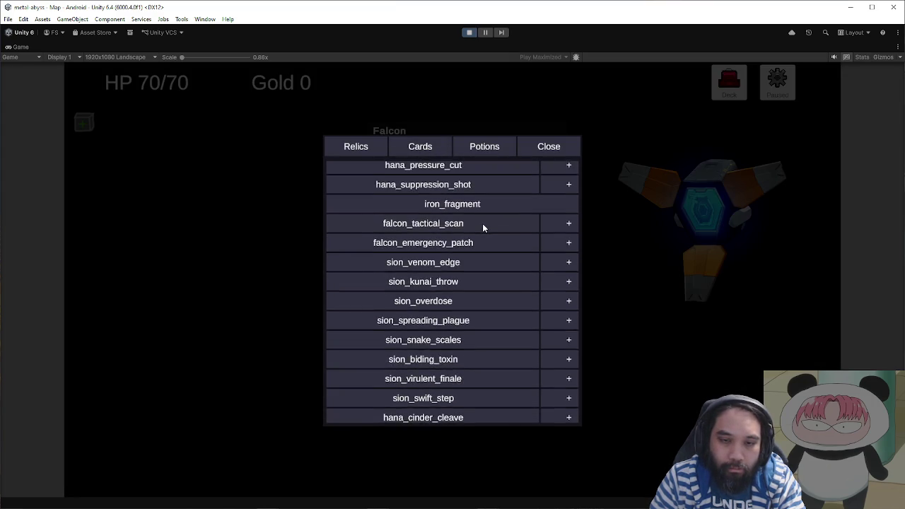
scroll(494, 266, down, 5)
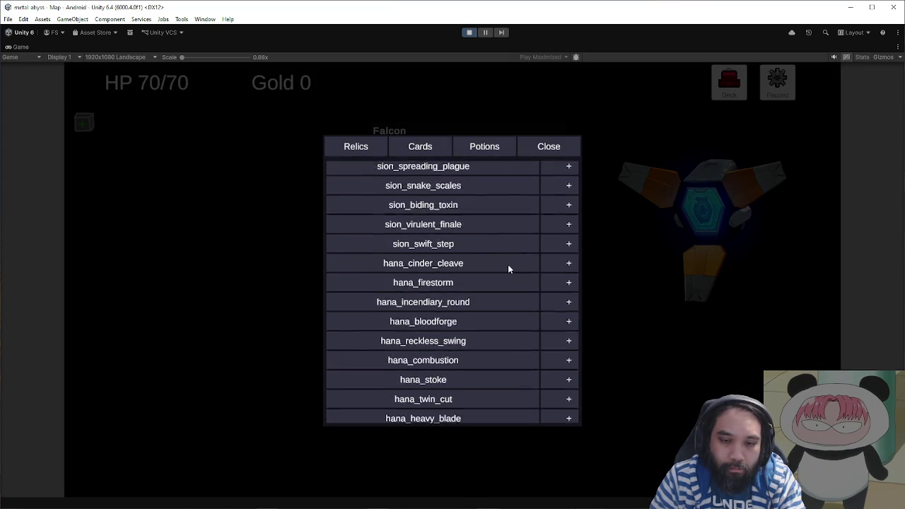
scroll(512, 309, down, 5)
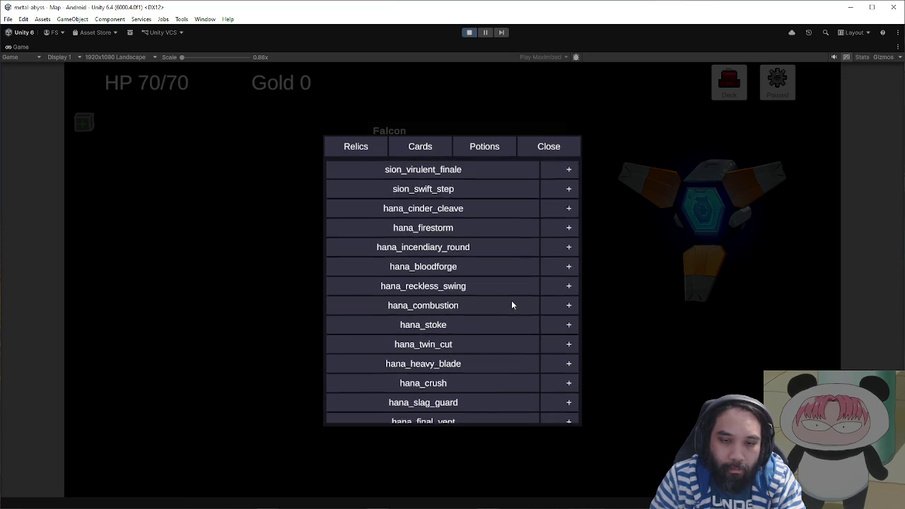
scroll(512, 307, down, 5)
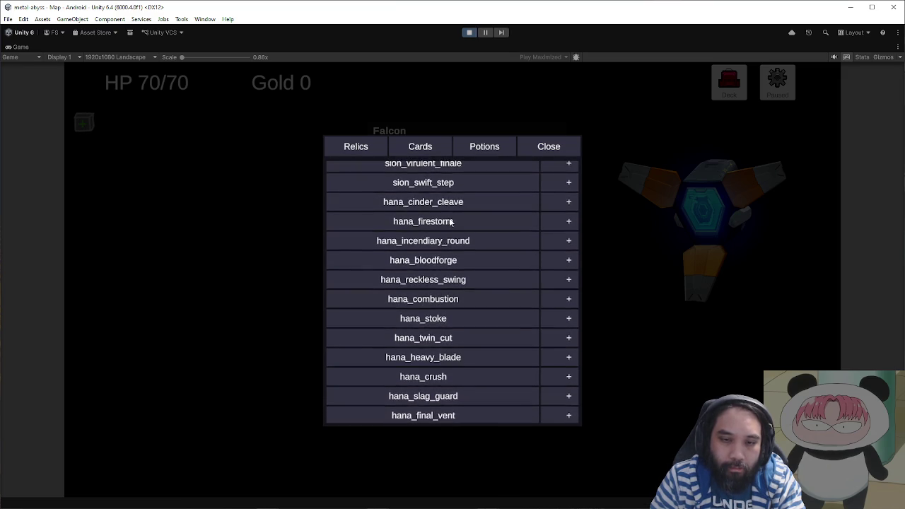
scroll(475, 297, down, 2)
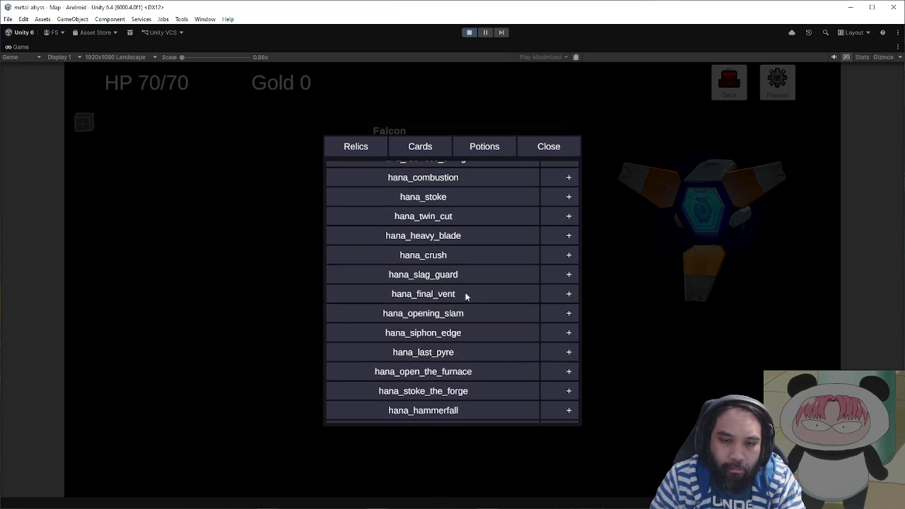
scroll(470, 282, down, 2)
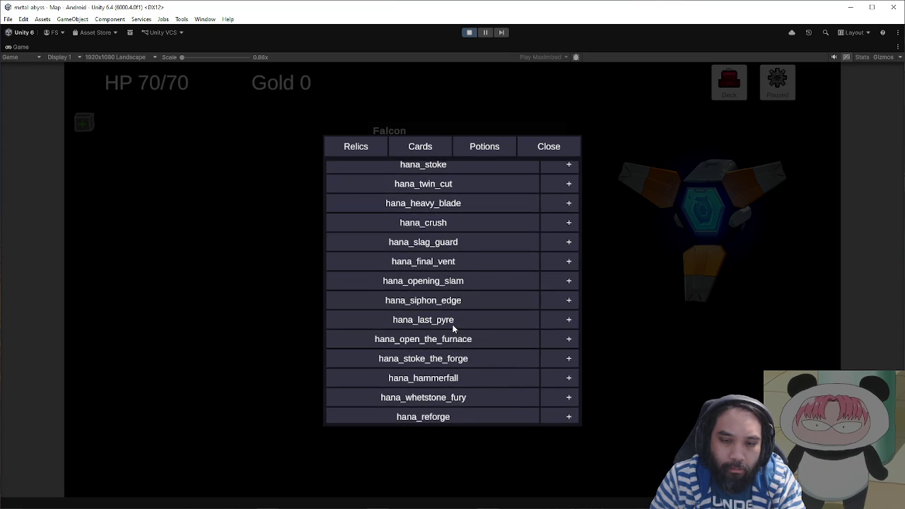
scroll(450, 338, down, 1)
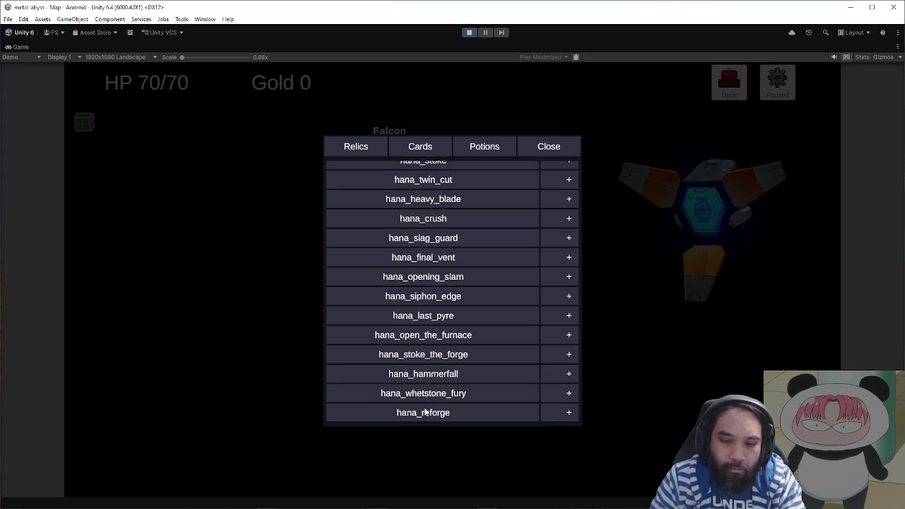
click(549, 147)
click(537, 352)
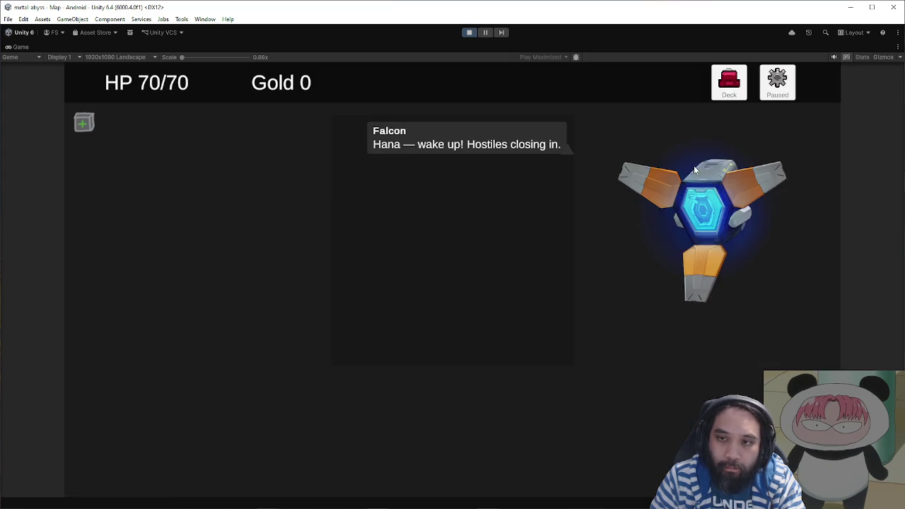
- Scroll the deck grid to the Opening Slam row to compare its art with the TEMP cards
click(730, 82)
scroll(720, 367, down, 1)
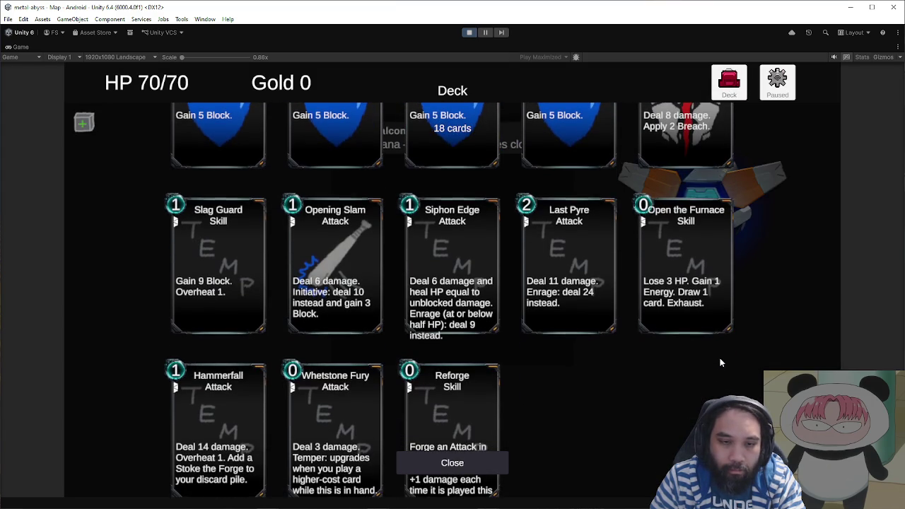
scroll(529, 368, up, 3)
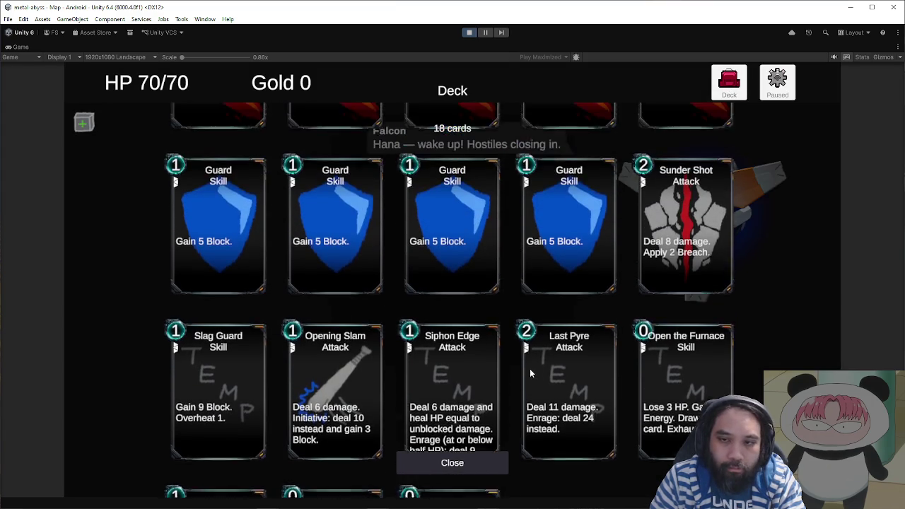
scroll(525, 221, down, 4)
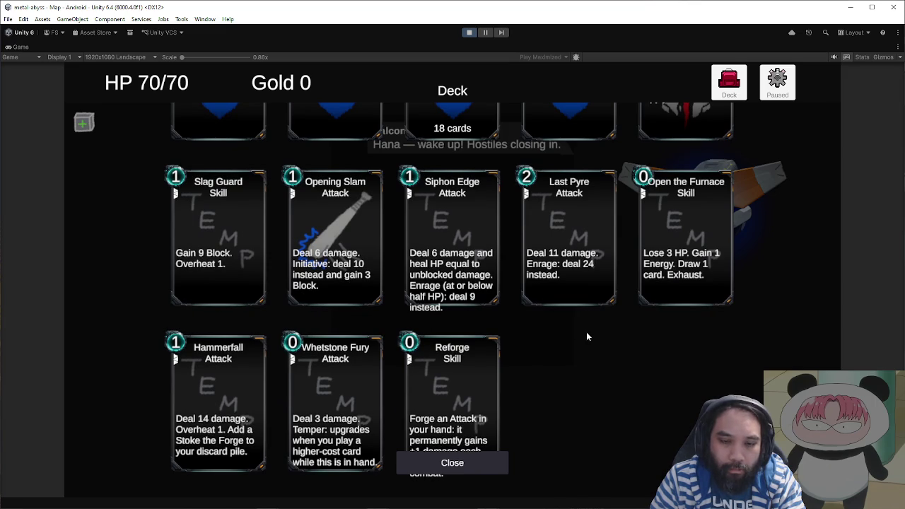
scroll(619, 347, down, 1)
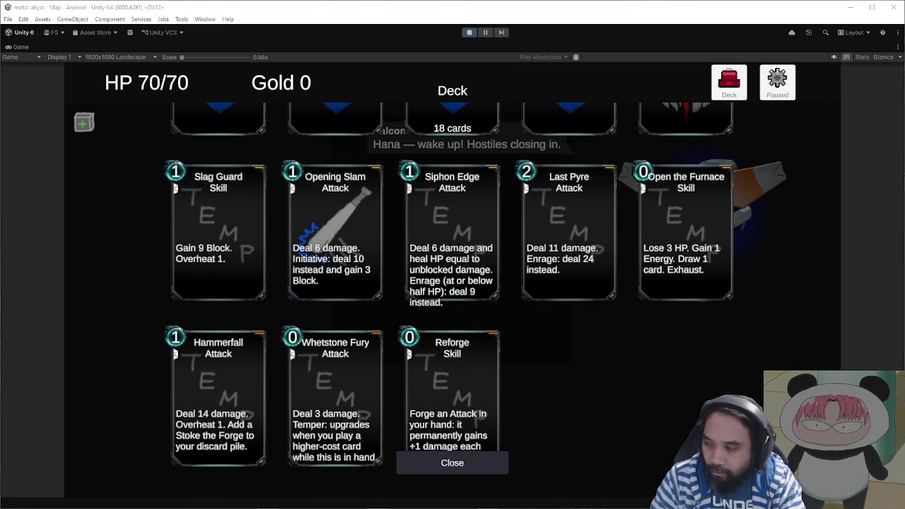
key(super+shift+s)
- Snip the Siphon Edge, Last Pyre and Open the Furnace cards and paste them onto the sketch
mouse_move(392, 153)
mouse_down()
mouse_move(711, 324)
mouse_move(745, 323)
mouse_up()
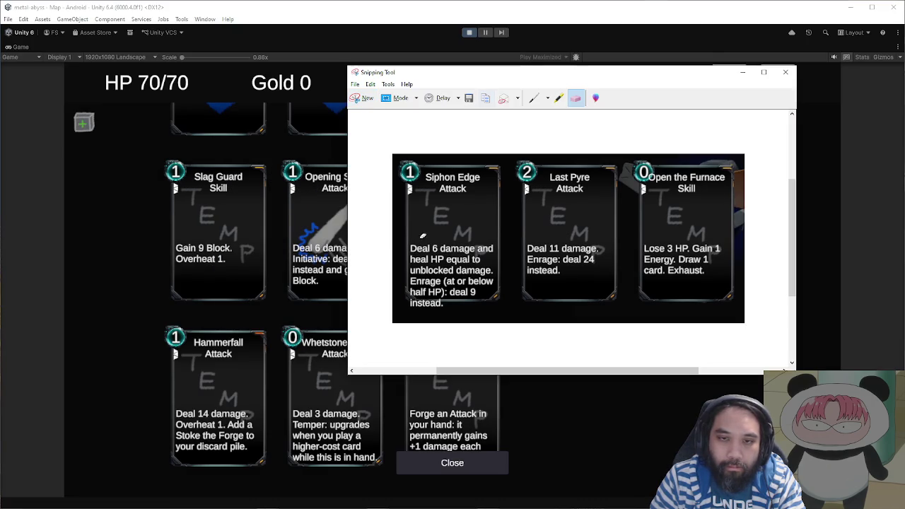
key(alt+Tab)
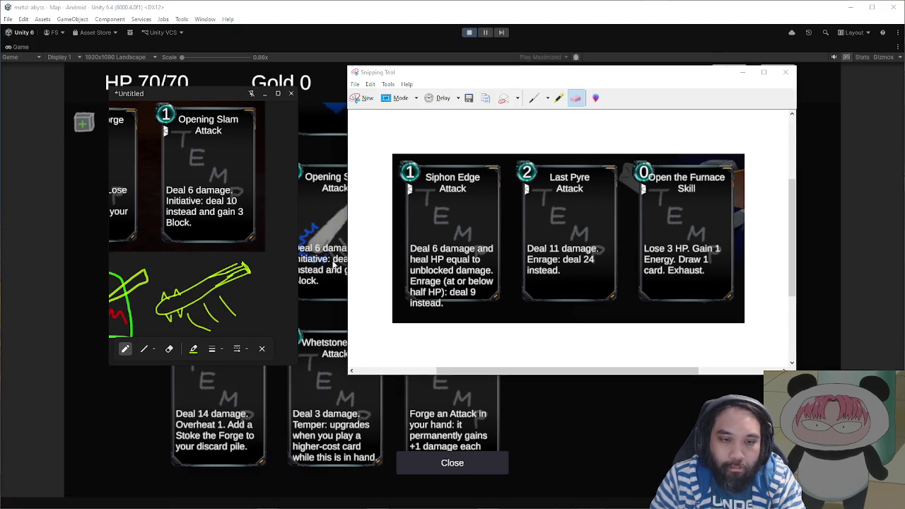
drag(296, 281, 681, 281)
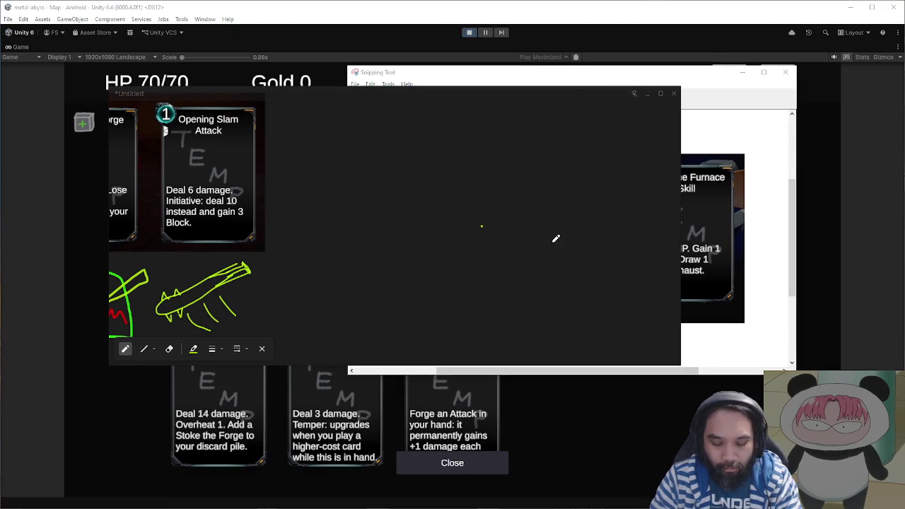
key(ctrl+v)
mouse_move(553, 246)
mouse_down()
mouse_move(442, 174)
mouse_move(474, 177)
mouse_up()
click(572, 269)
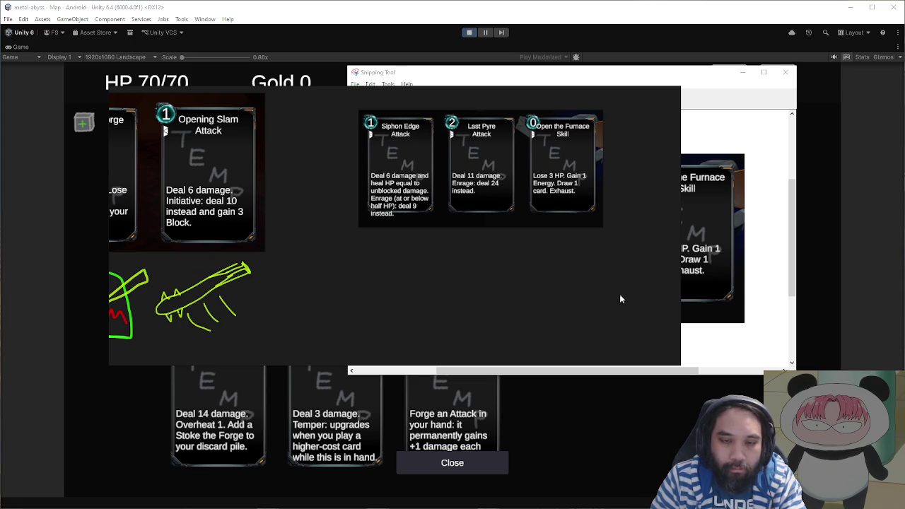
- Switch to the pen and try a green stroke below the cards, then undo it
scroll(620, 295, up, 3)
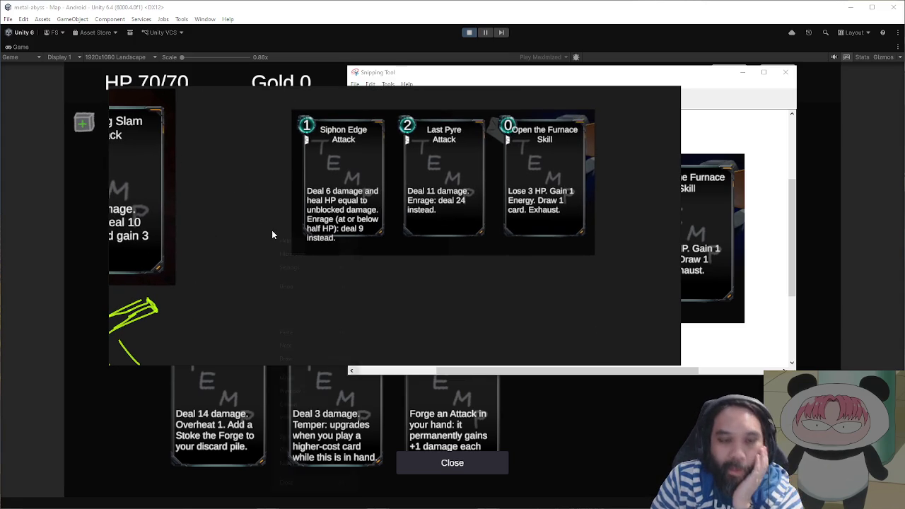
right_click(272, 233)
click(317, 361)
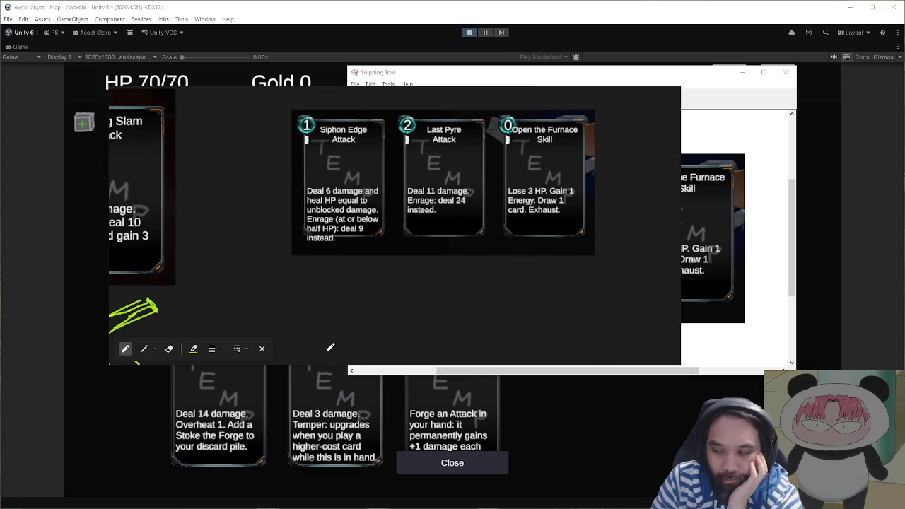
drag(323, 269, 374, 305)
scroll(412, 273, down, 1)
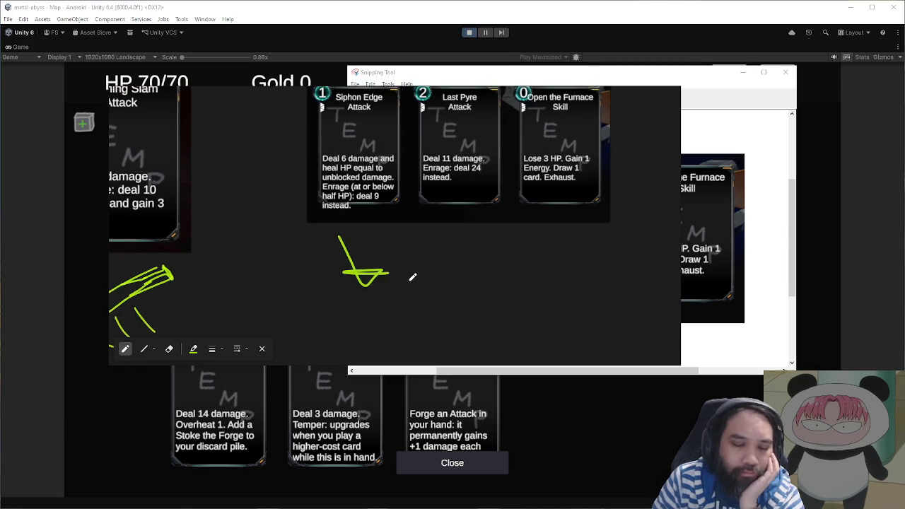
key(ctrl+z)
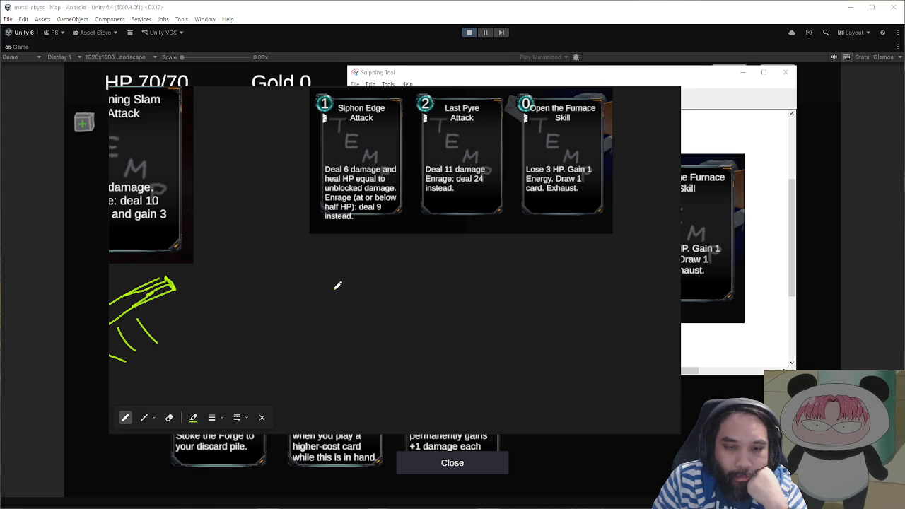
- Draw the green blade's two edges with a loop rising from its top
drag(354, 283, 375, 330)
mouse_move(335, 283)
mouse_down()
mouse_move(356, 325)
mouse_move(376, 333)
mouse_up()
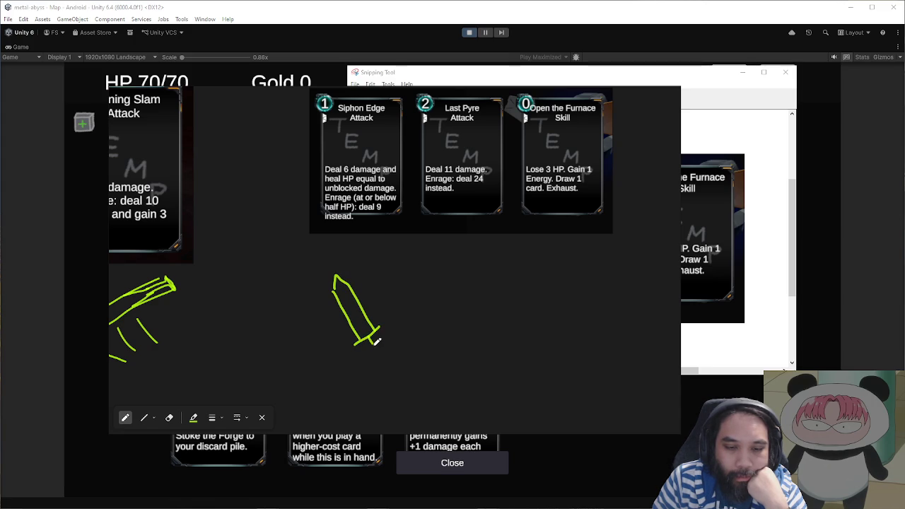
mouse_move(360, 293)
mouse_down()
mouse_move(360, 251)
mouse_move(382, 265)
mouse_up()
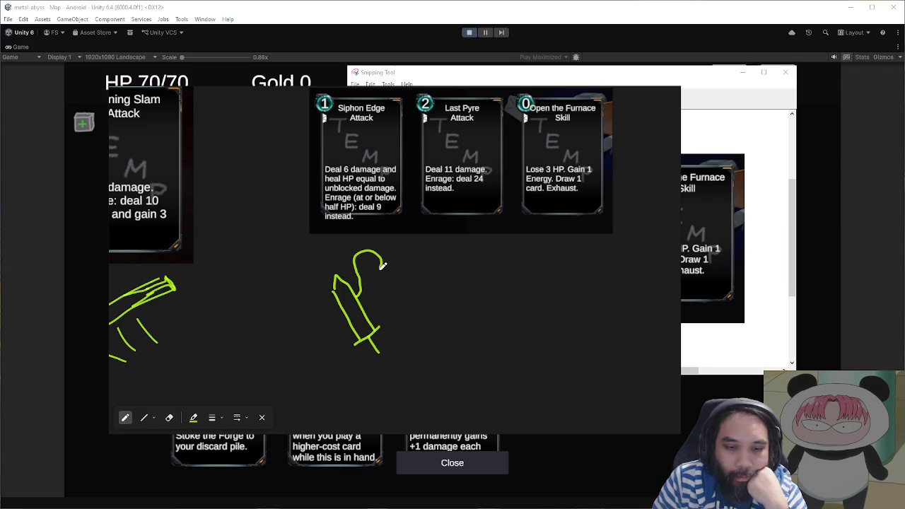
- Add two eyes inside the loop to give it a skull face
scroll(365, 259, up, 3)
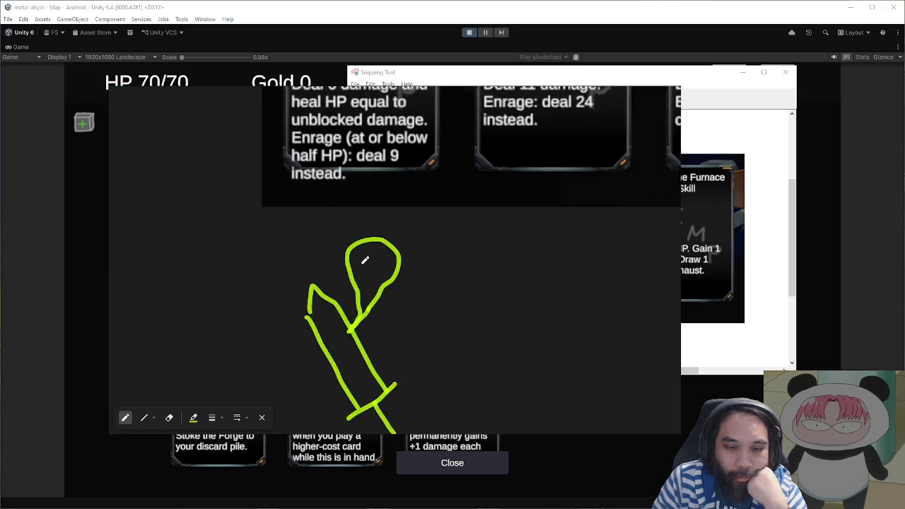
scroll(360, 246, up, 1)
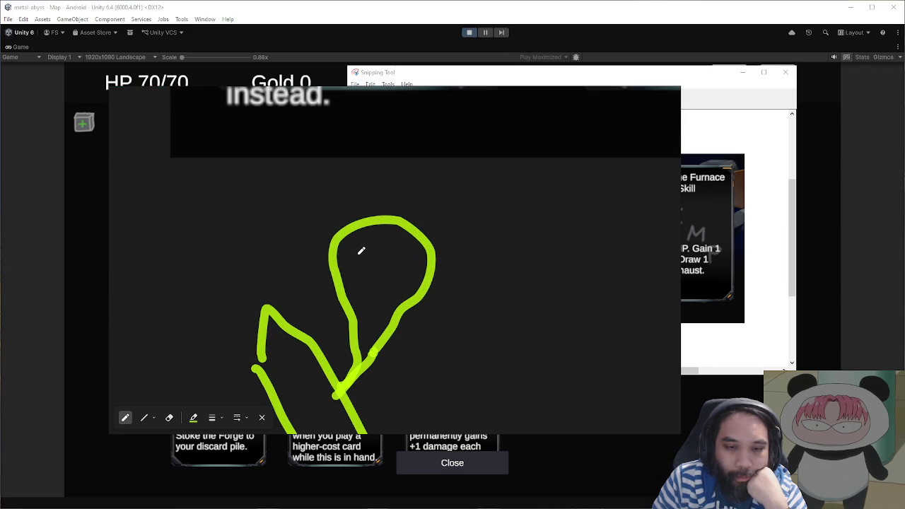
mouse_move(373, 281)
mouse_down()
mouse_move(385, 297)
mouse_move(382, 277)
mouse_up()
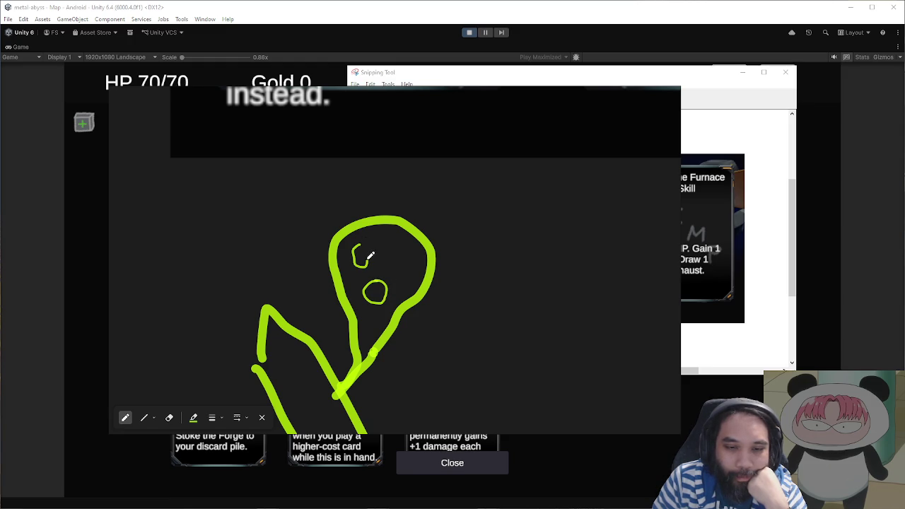
drag(394, 259, 410, 256)
scroll(428, 256, down, 3)
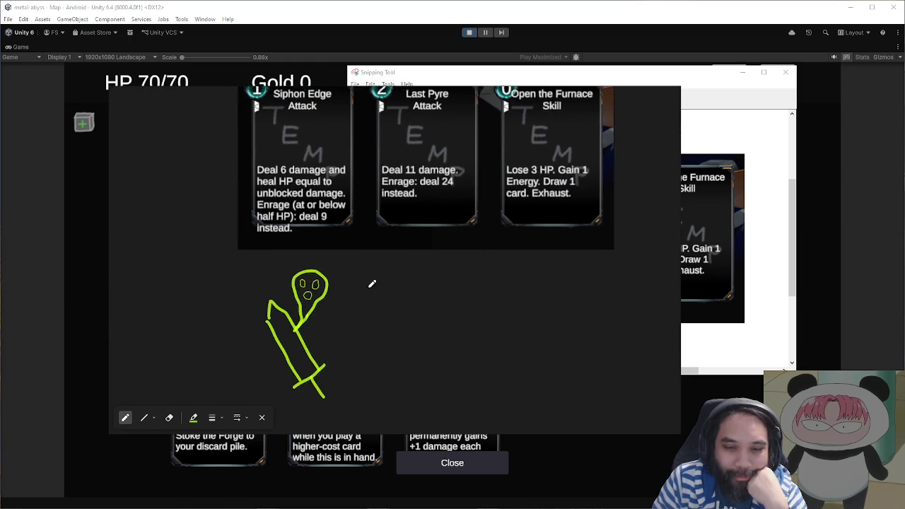
scroll(412, 277, down, 1)
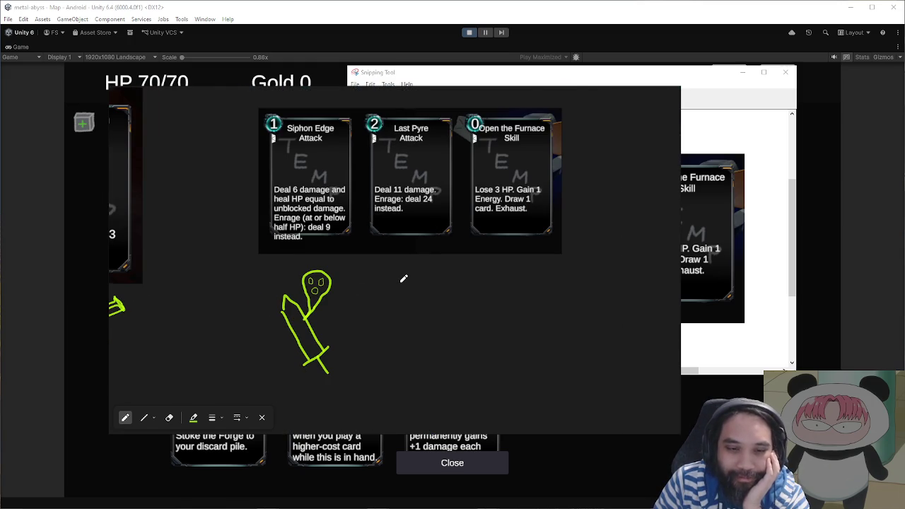
scroll(404, 279, up, 1)
scroll(396, 285, left, 2)
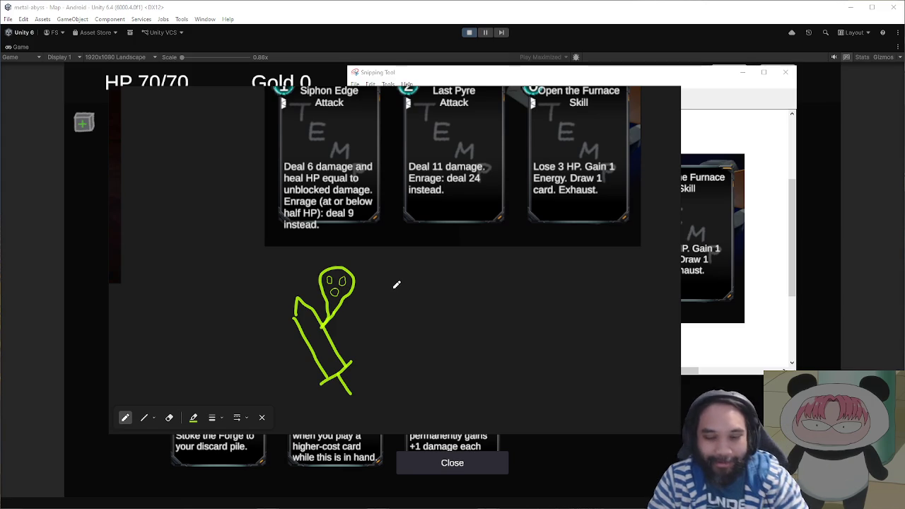
scroll(409, 285, up, 1)
scroll(411, 297, right, 1)
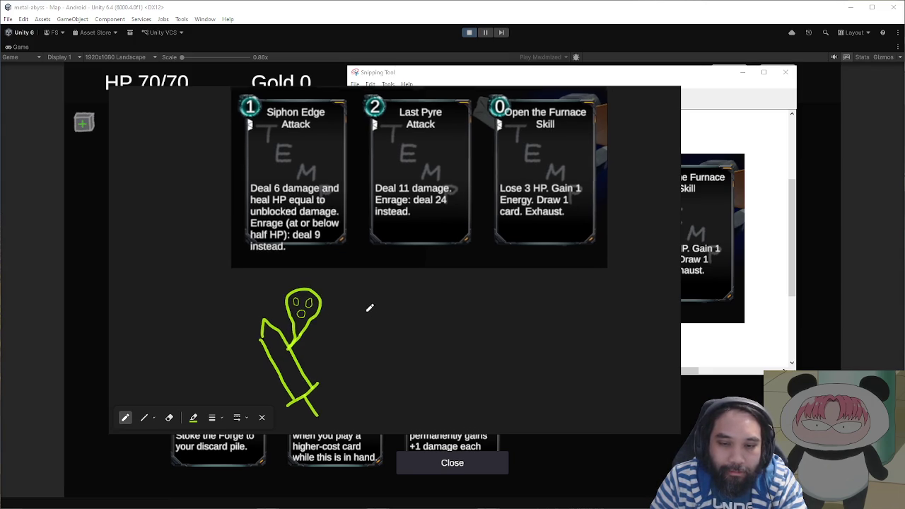
ctrl+scroll(406, 330, up, 2)
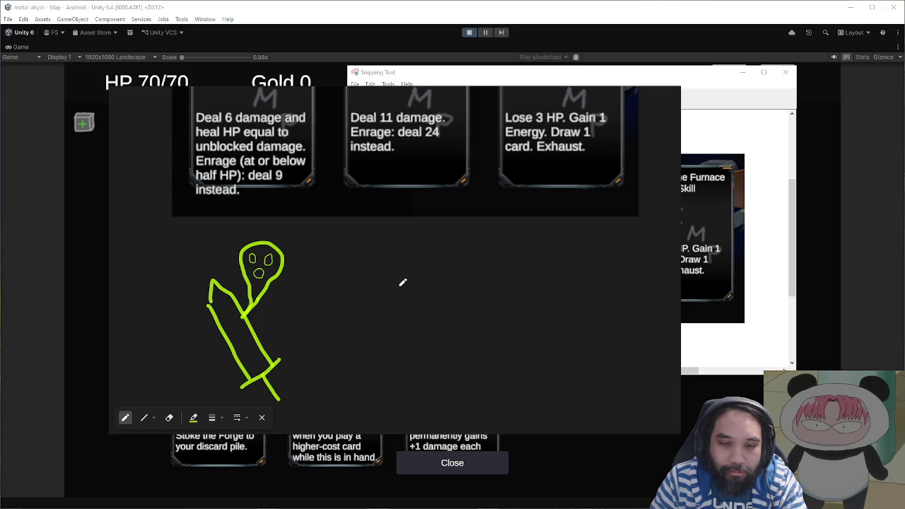
- Draw a green goblet figure: a vertical stroke, top oval, crossbar and side strokes
drag(412, 257, 406, 387)
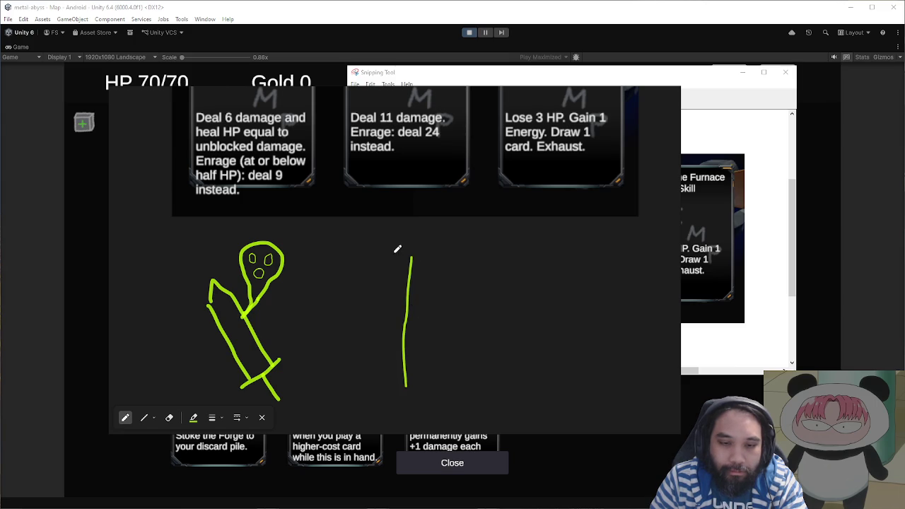
mouse_move(410, 249)
mouse_down()
mouse_move(400, 270)
mouse_move(434, 279)
mouse_up()
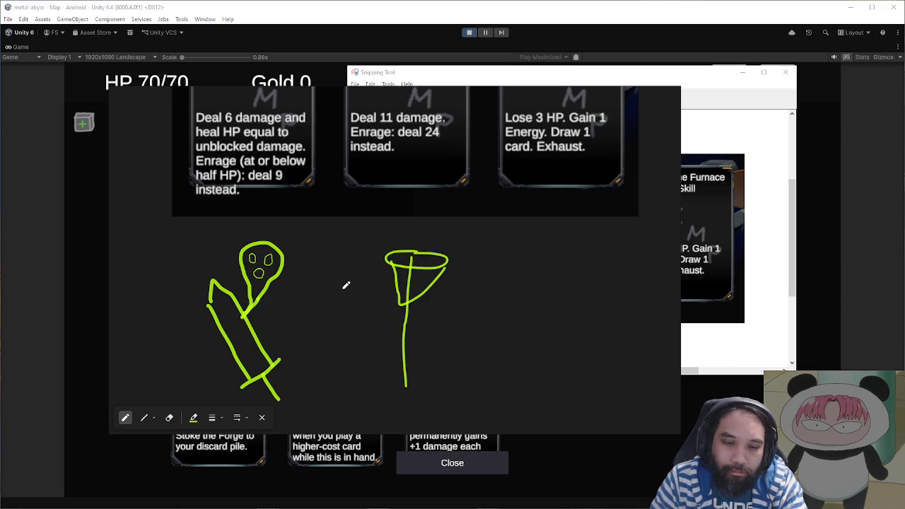
mouse_move(348, 295)
mouse_down()
mouse_move(358, 306)
mouse_move(447, 302)
mouse_up()
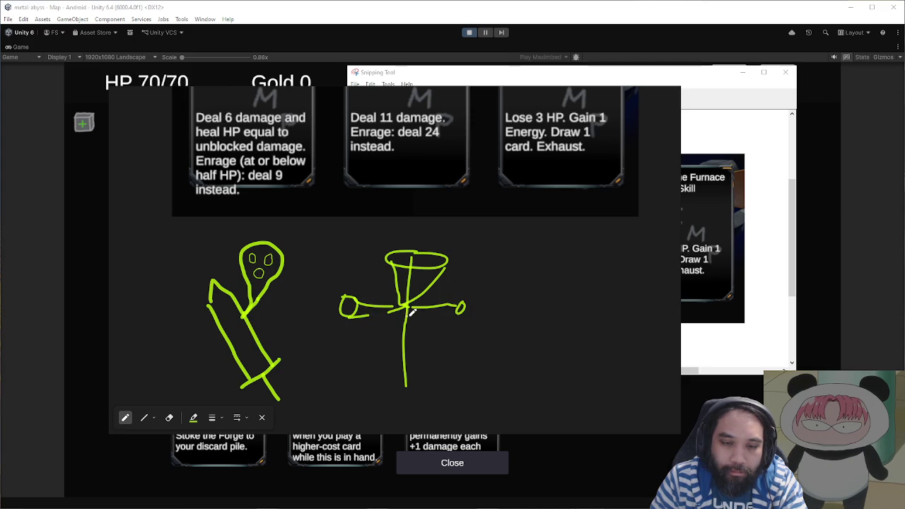
drag(368, 320, 414, 314)
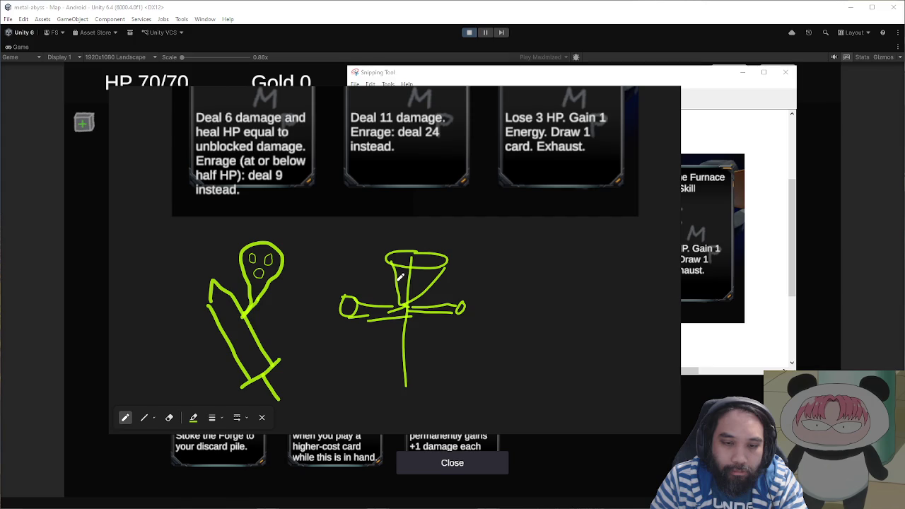
mouse_move(400, 277)
mouse_down()
mouse_move(391, 366)
mouse_move(432, 366)
mouse_move(422, 300)
mouse_up()
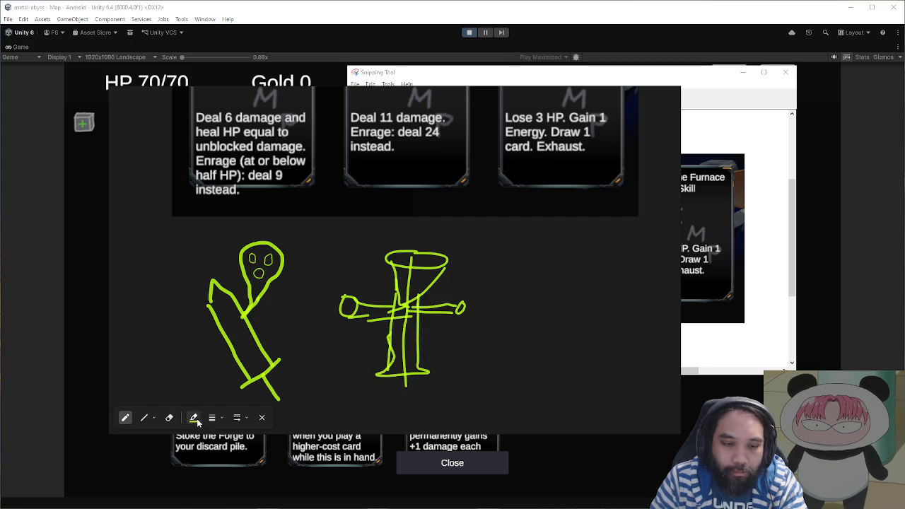
- Change the pen colour to red, then stop the running Unity game
click(198, 420)
click(376, 294)
click(417, 367)
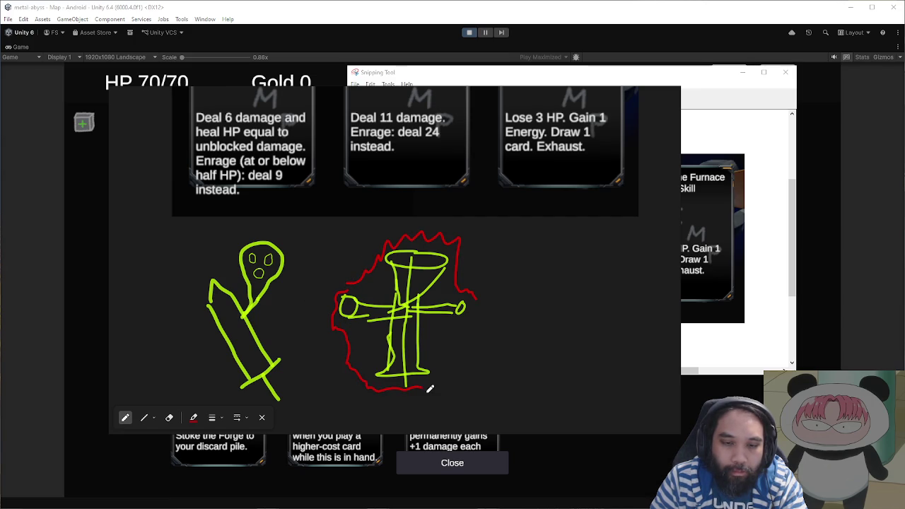
scroll(481, 283, down, 3)
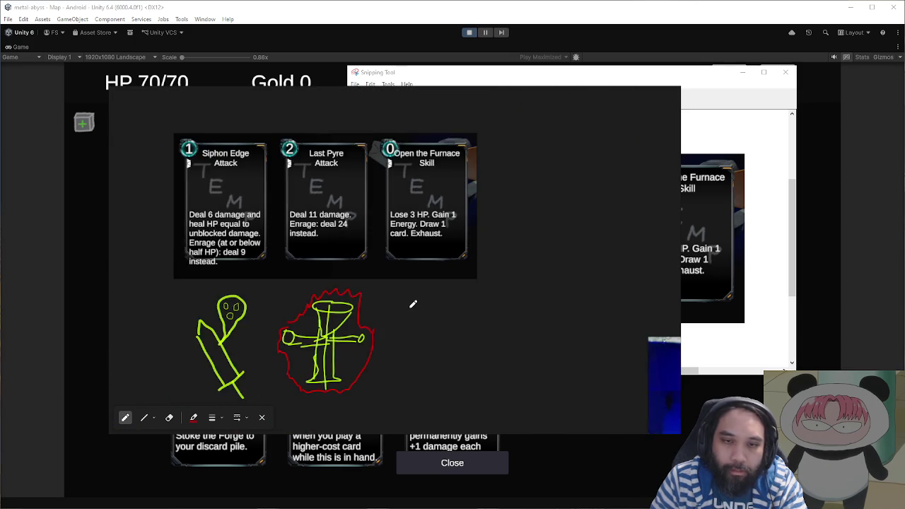
scroll(414, 304, up, 2)
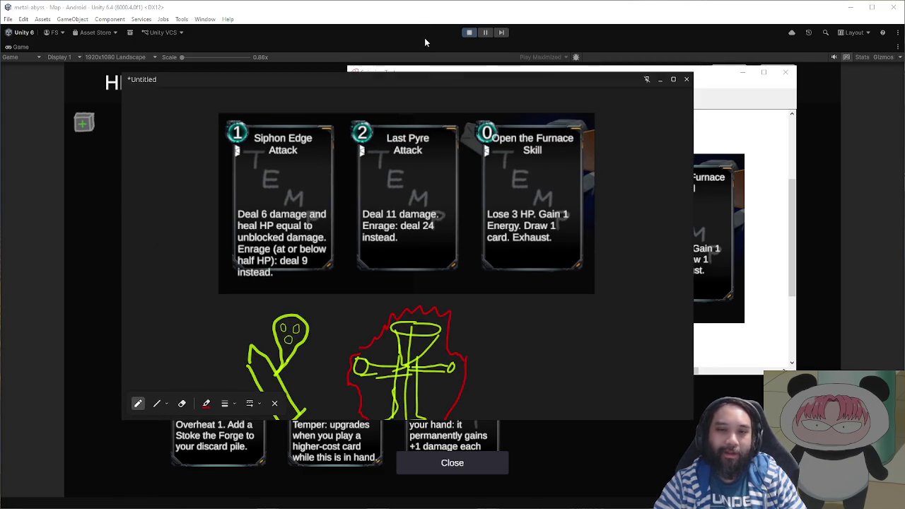
click(478, 37)
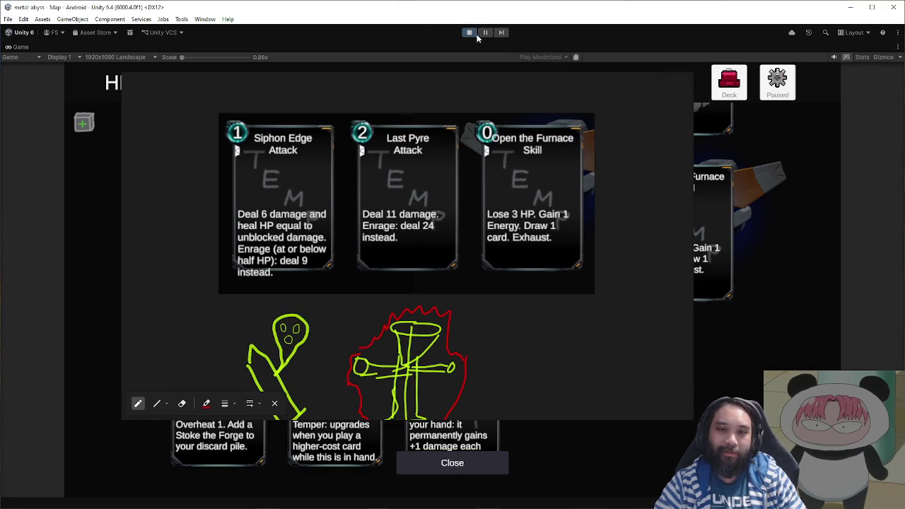
click(470, 32)
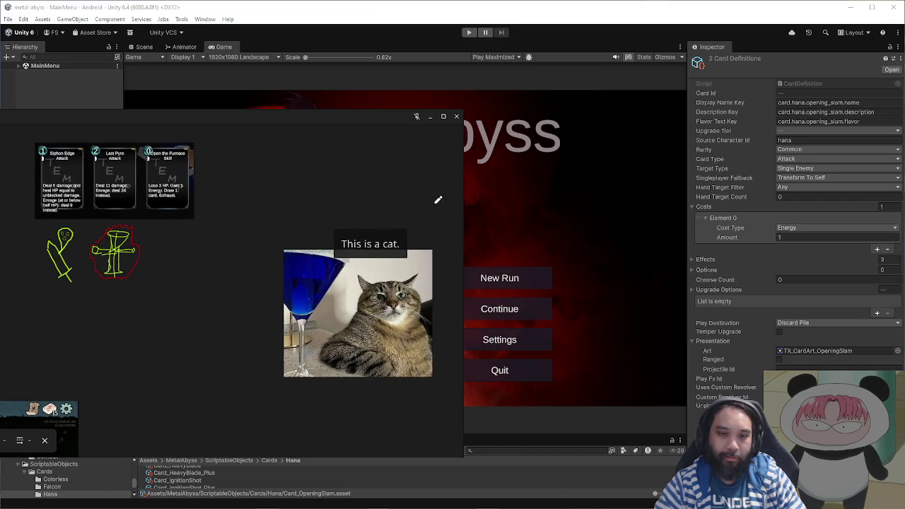
- Shrink the sketch window and replay the game to the Choose Your Pilot screen
drag(461, 206, 107, 200)
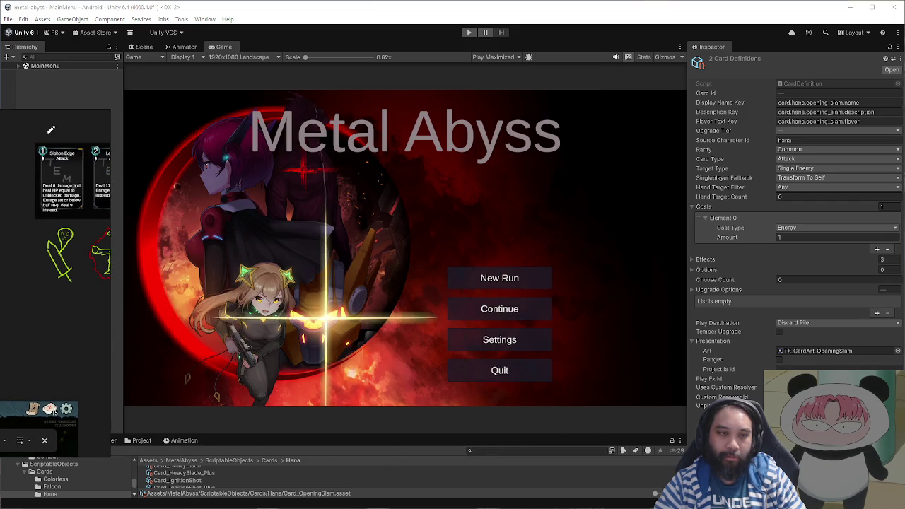
click(469, 32)
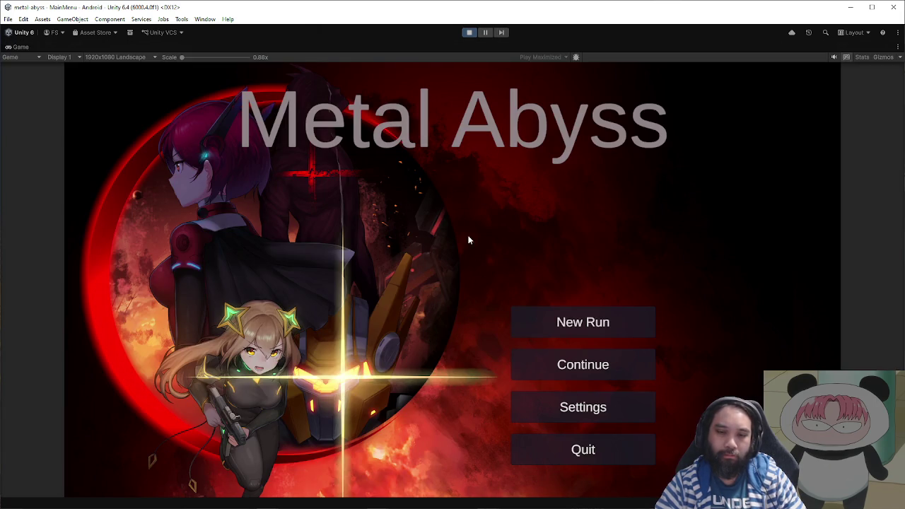
click(523, 322)
click(497, 339)
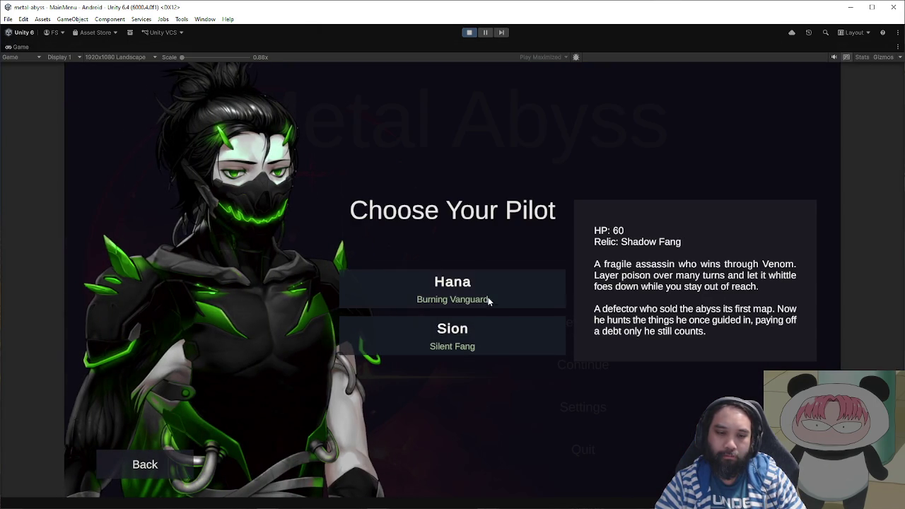
- Compare Hana's Ash Reactor and Sion's Shadow Fang details, then stop Play
click(475, 289)
click(481, 319)
click(480, 297)
click(482, 332)
click(489, 303)
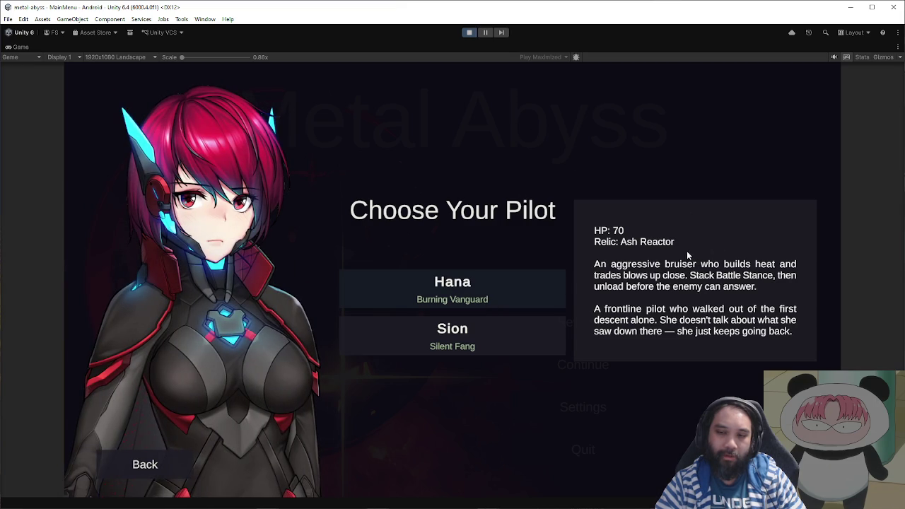
click(542, 348)
click(538, 304)
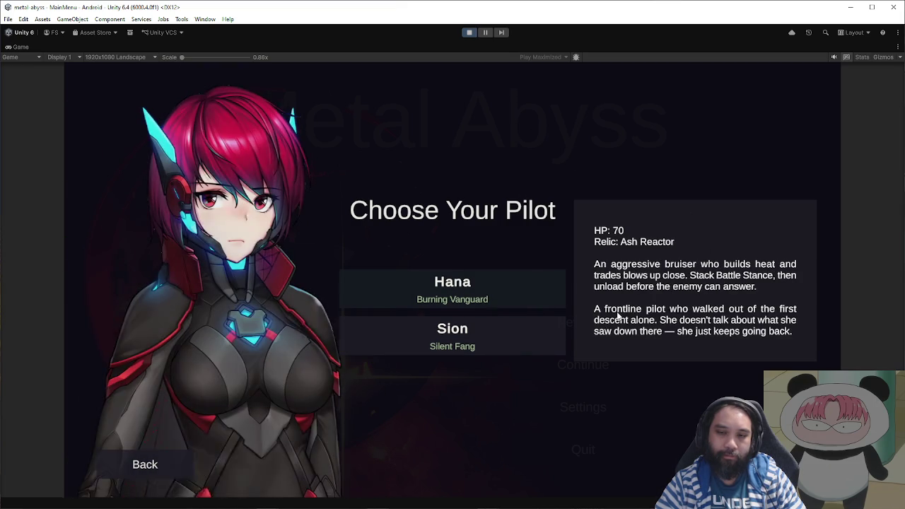
click(470, 34)
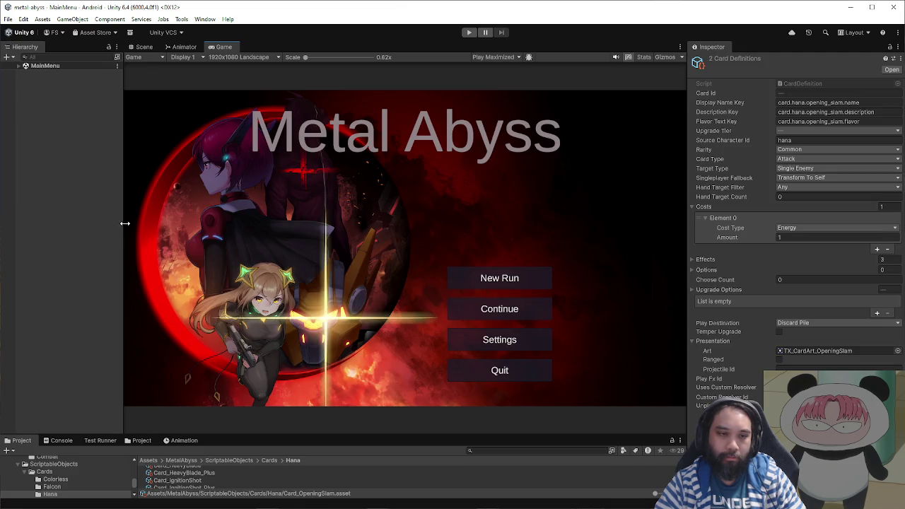
drag(126, 223, 222, 224)
- Expand MainMenu and CharacterSelectCanvas, then frame CharacterSelect head-on in the Scene view
click(18, 65)
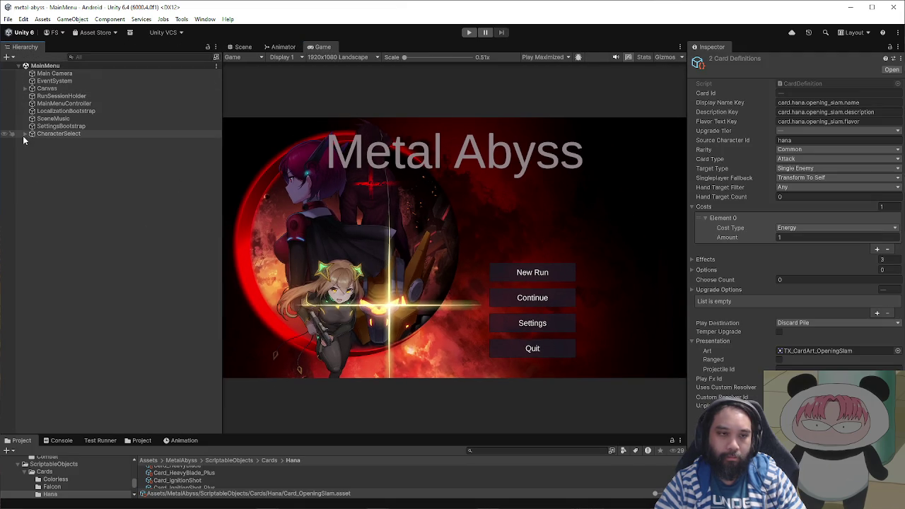
click(25, 135)
click(39, 141)
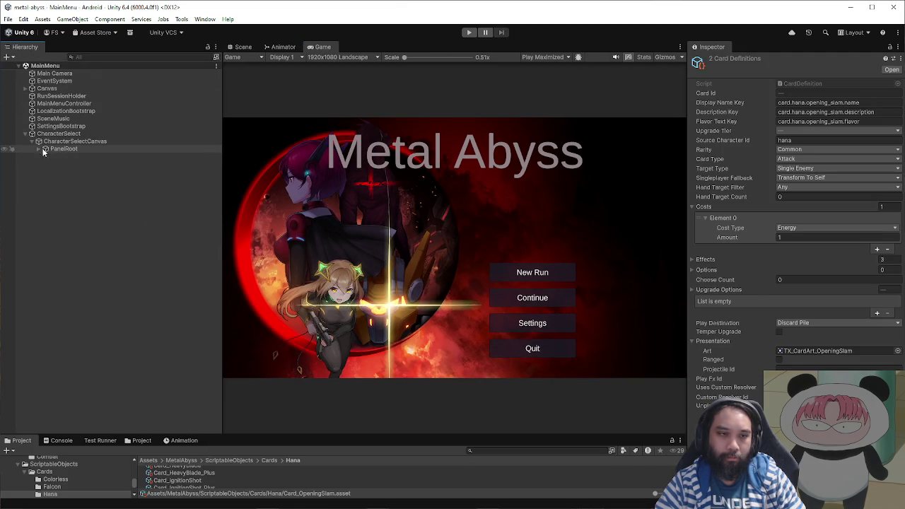
click(56, 135)
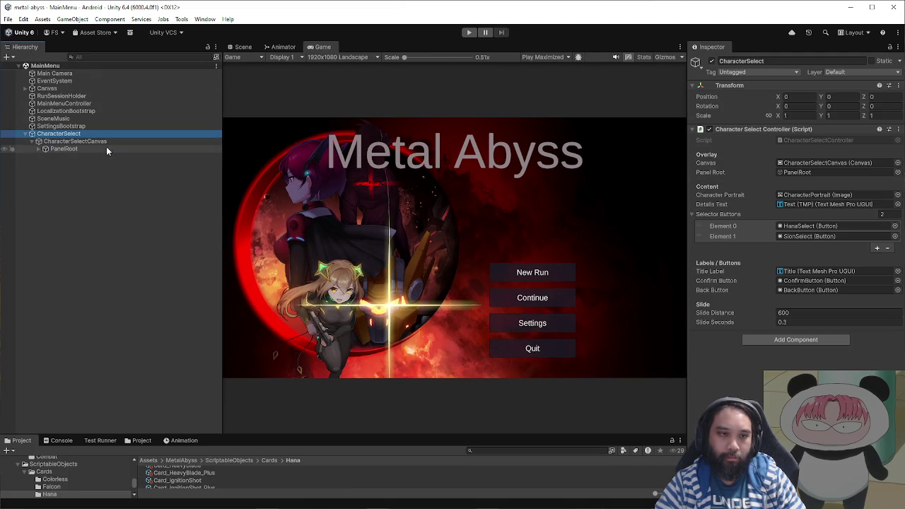
click(243, 47)
click(103, 129)
double_click(101, 134)
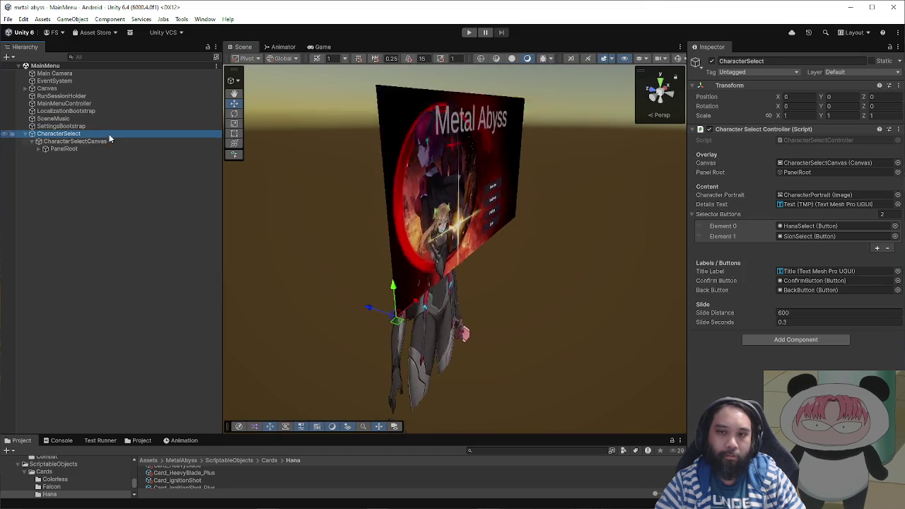
click(667, 94)
click(667, 93)
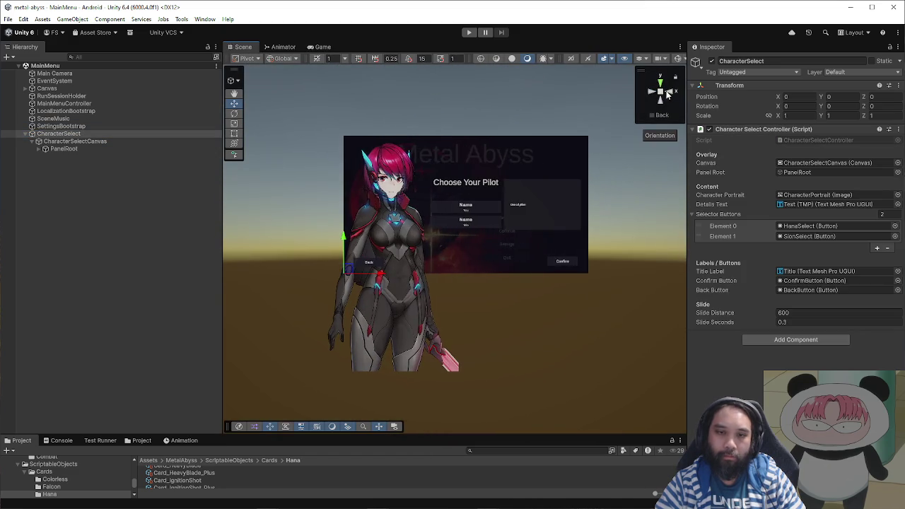
- Frame DetailsPanel under PanelRoot, hide the main menu Canvas, and inspect its Text (TMP) child
double_click(130, 149)
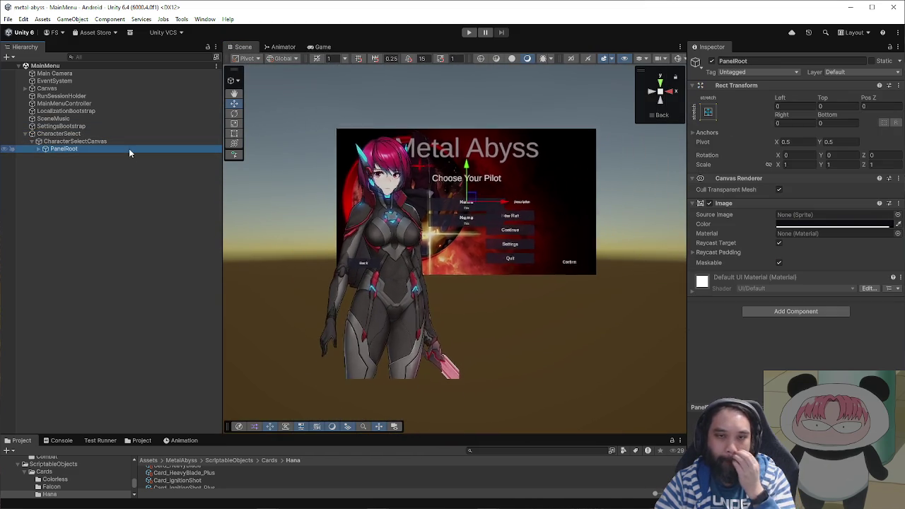
click(39, 149)
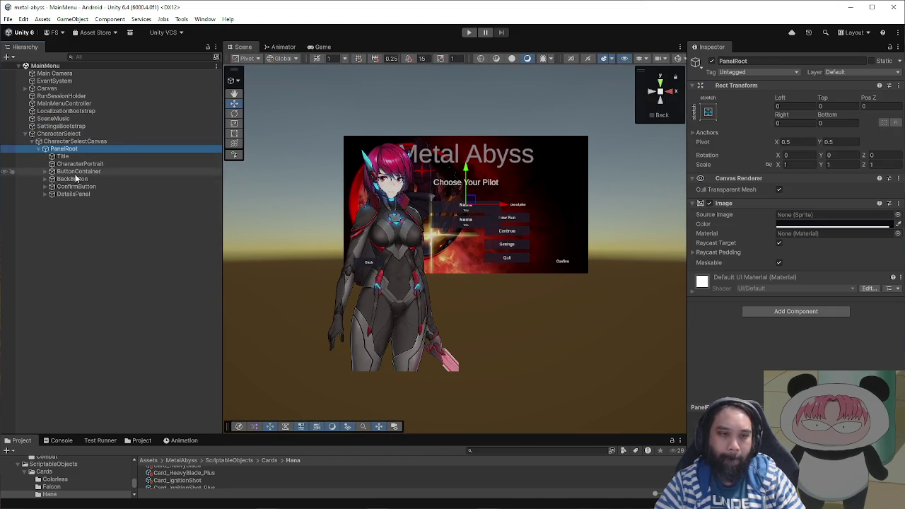
double_click(60, 195)
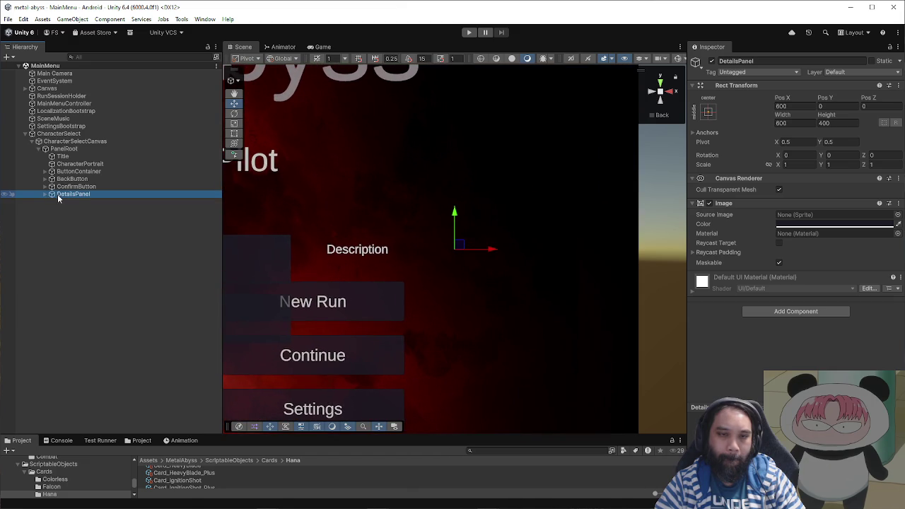
click(45, 194)
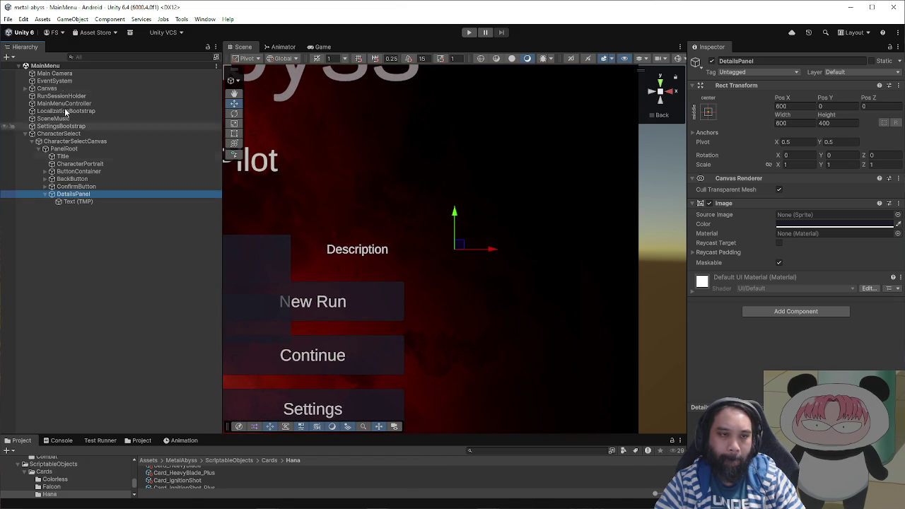
click(5, 88)
scroll(455, 219, down, 3)
scroll(457, 233, up, 4)
click(65, 202)
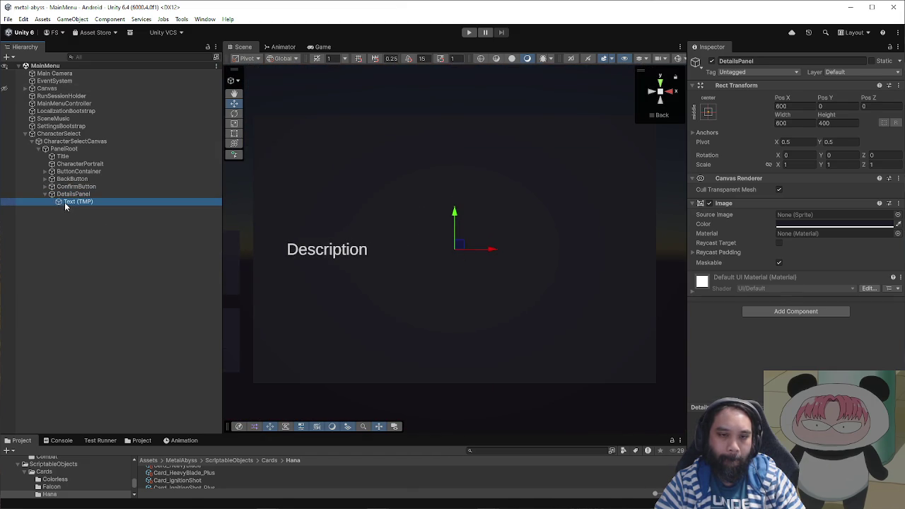
key(Up)
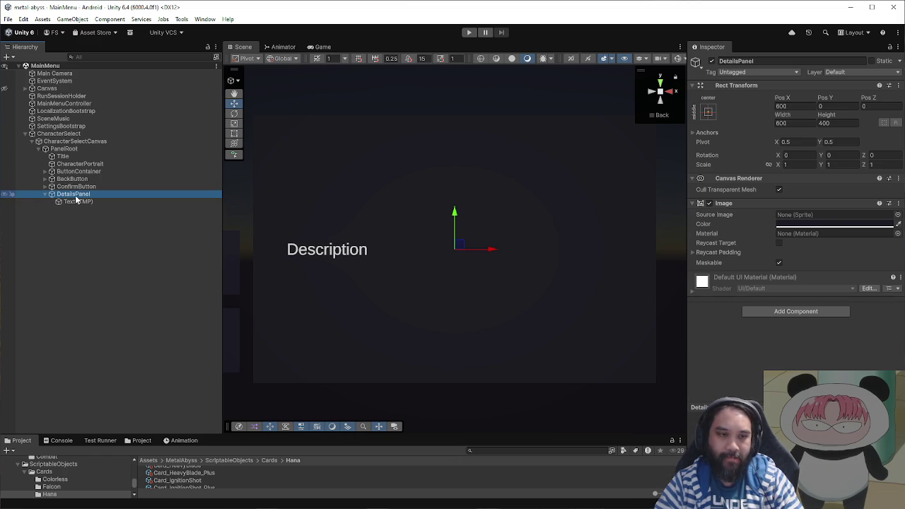
- Add a UI Image child under DetailsPanel and move it upward in the panel
right_click(76, 198)
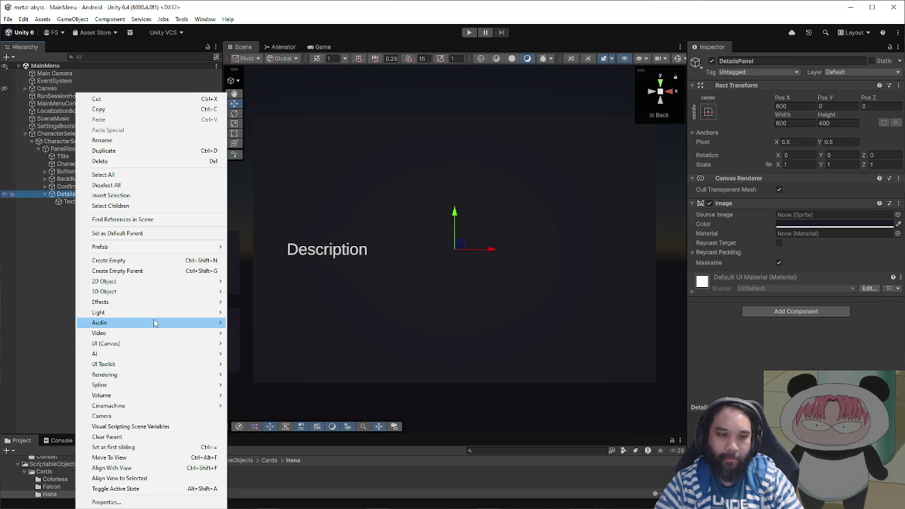
mouse_move(155, 343)
click(240, 343)
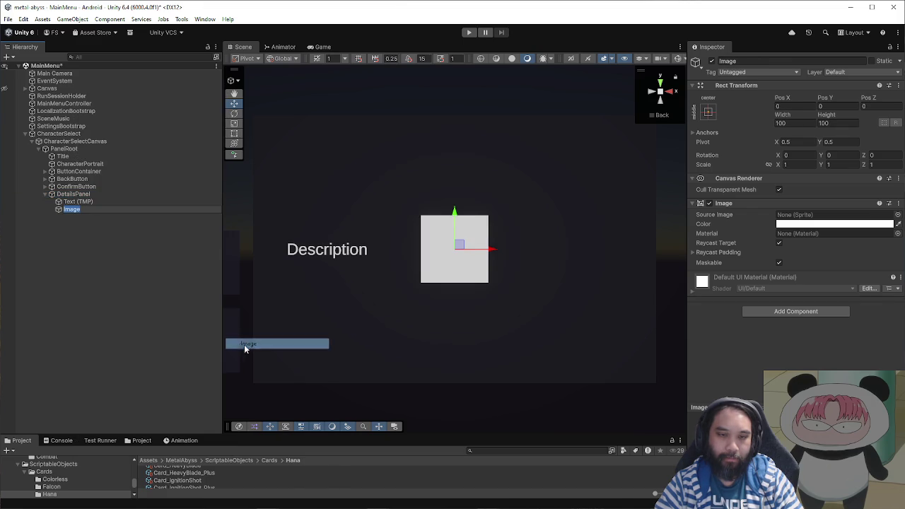
scroll(456, 302, down, 2)
drag(456, 214, 454, 168)
- Turn off the image's Raycast Target, size it 64×64, and raise it above the description
click(779, 243)
click(786, 123)
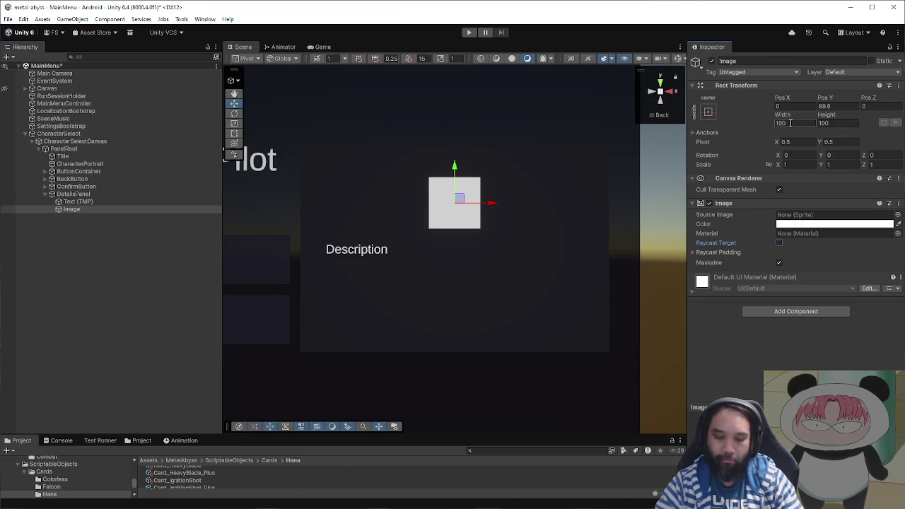
text(64)
click(850, 123)
text(64)
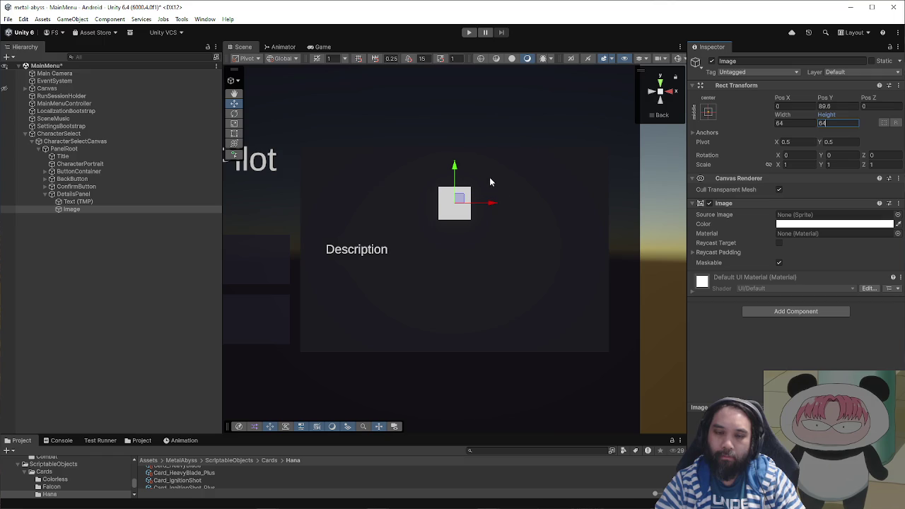
drag(456, 168, 457, 155)
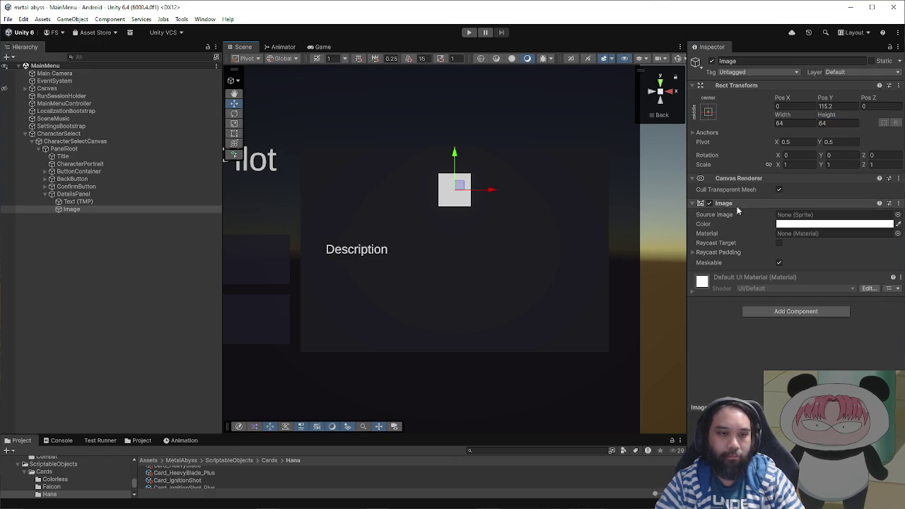
- Rename the image to RelicIcon and set its Source Image to the ui_icon_relics_0 sprite
click(144, 211)
text(Rel)
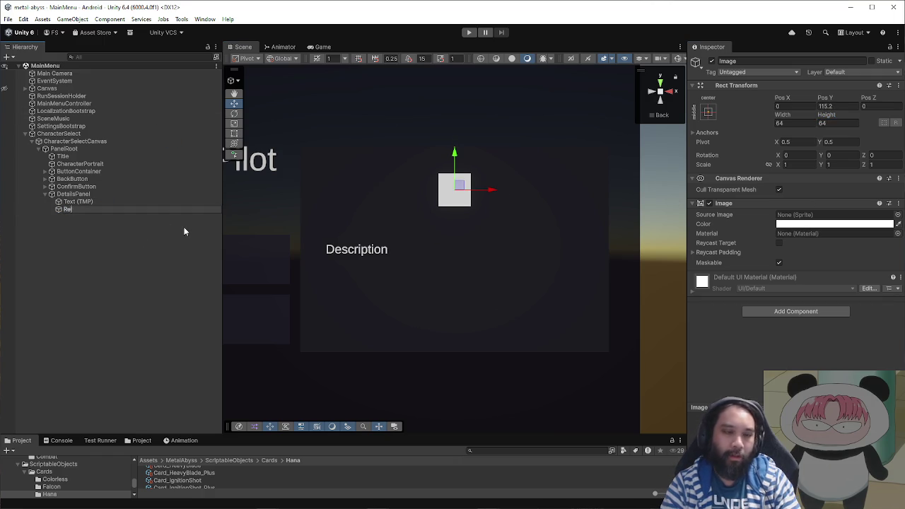
text(icIcon)
key(Return)
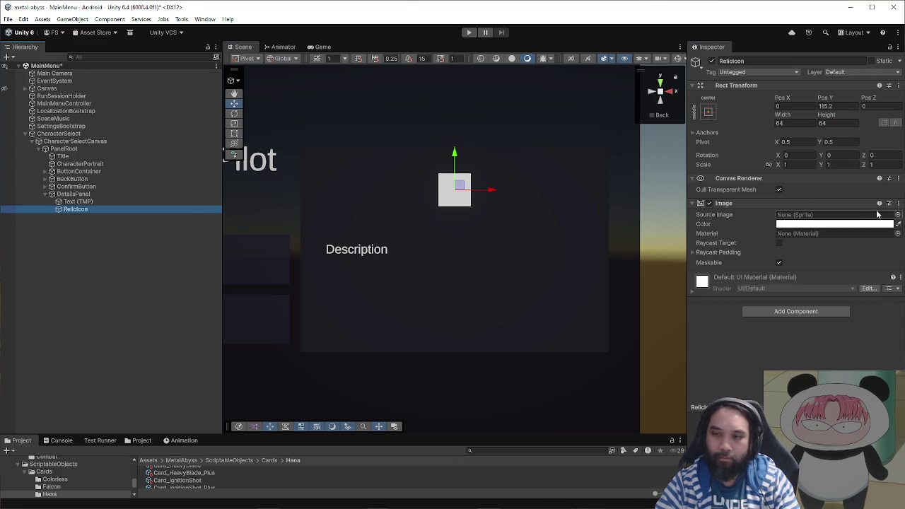
click(896, 215)
text(reli)
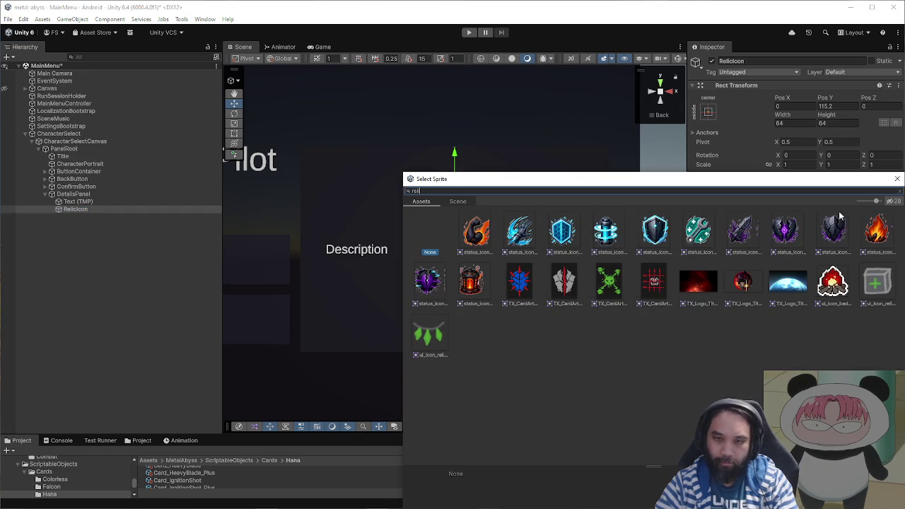
click(473, 231)
click(897, 179)
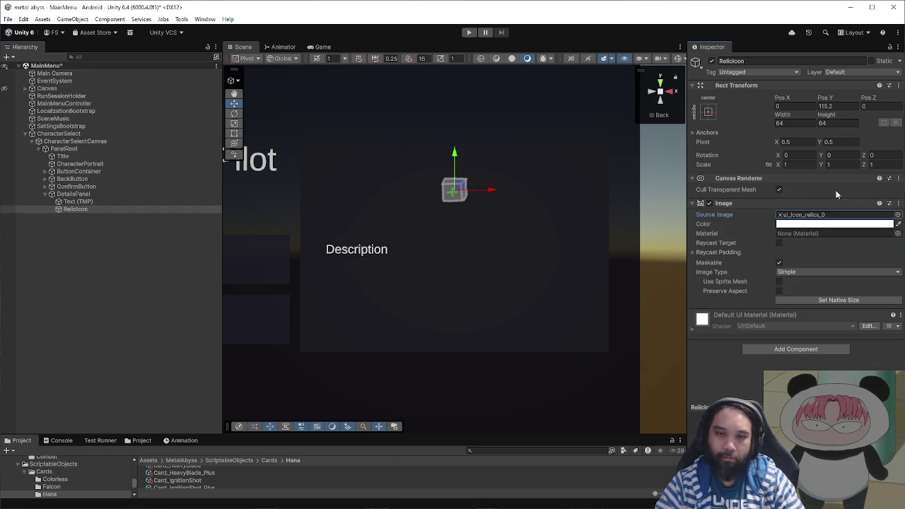
- Lower RelicIcon about 40 px to Pos Y 82.2 and reselect it
drag(457, 178, 456, 207)
click(453, 184)
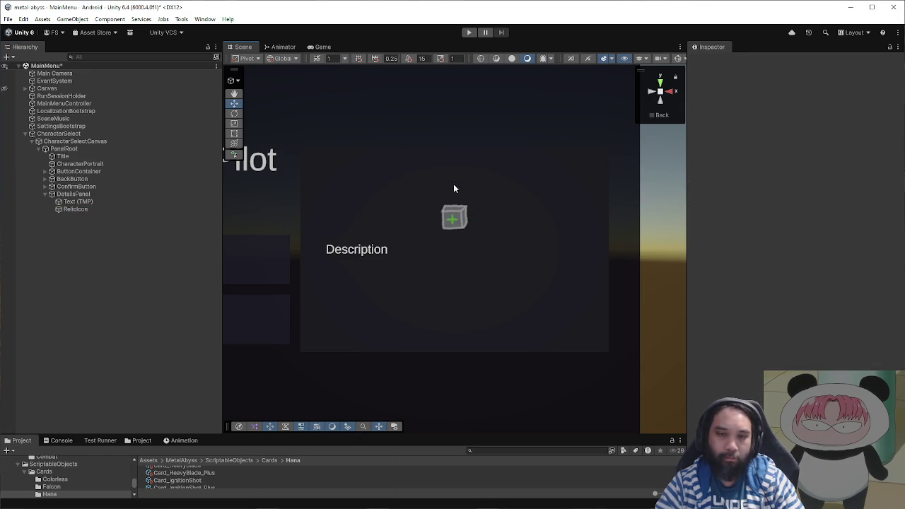
click(477, 189)
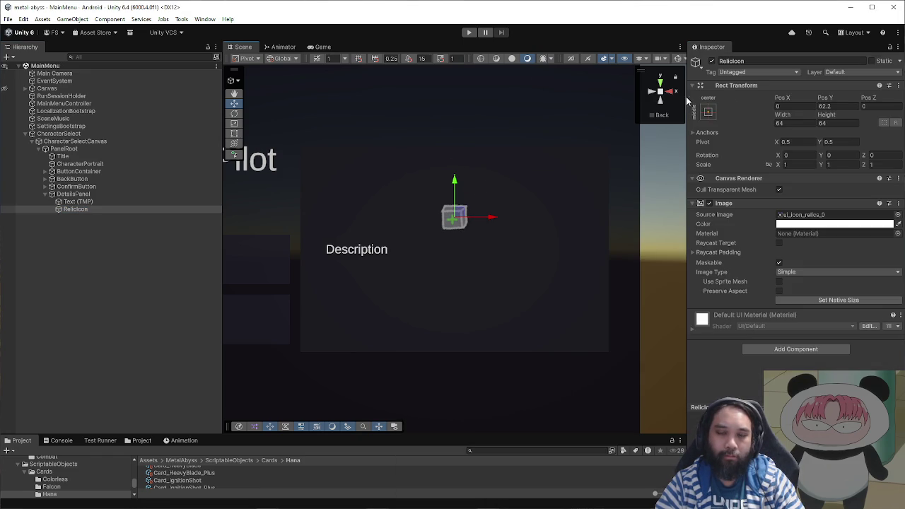
- Playtest to the pilot-selection screen via New Run, then pause the game
click(469, 32)
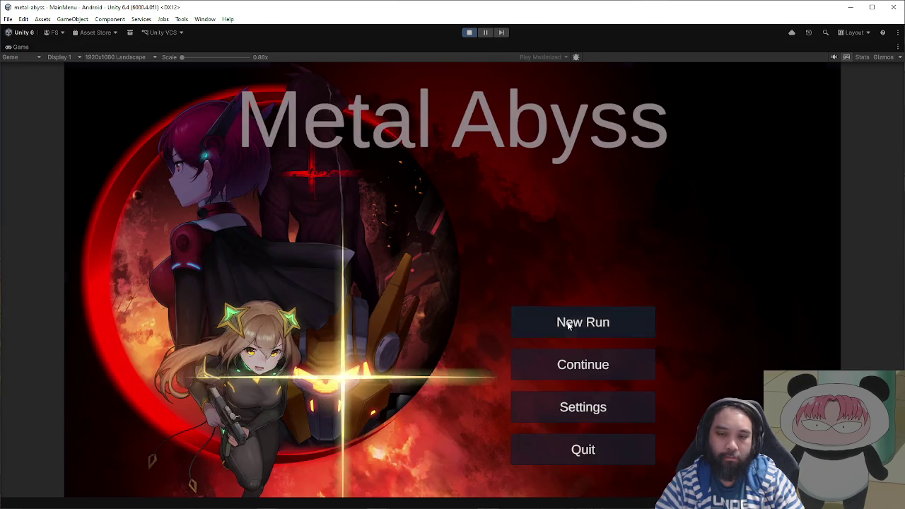
click(566, 323)
click(487, 32)
click(127, 201)
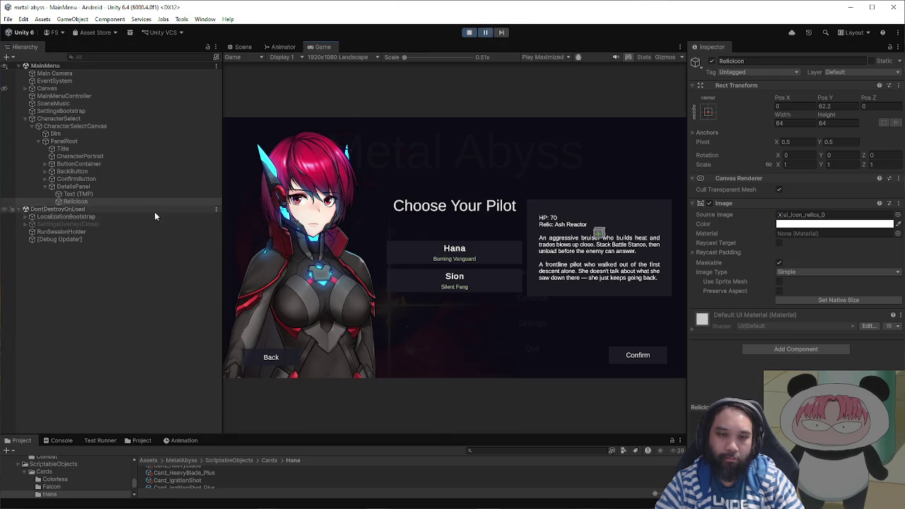
- In Scene view, raise RelicIcon beside the 'Relic: Ash Reactor' line and check it in-game
click(244, 47)
drag(455, 186, 455, 162)
click(487, 33)
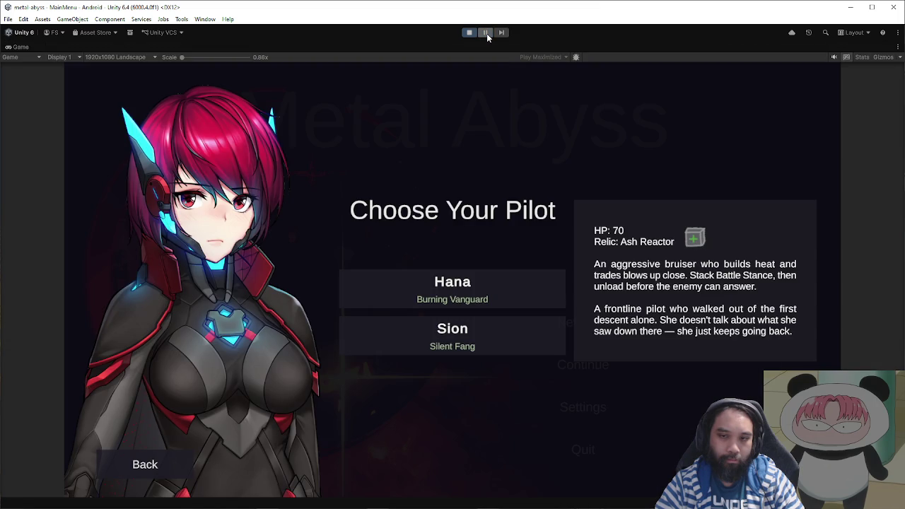
click(487, 34)
click(838, 106)
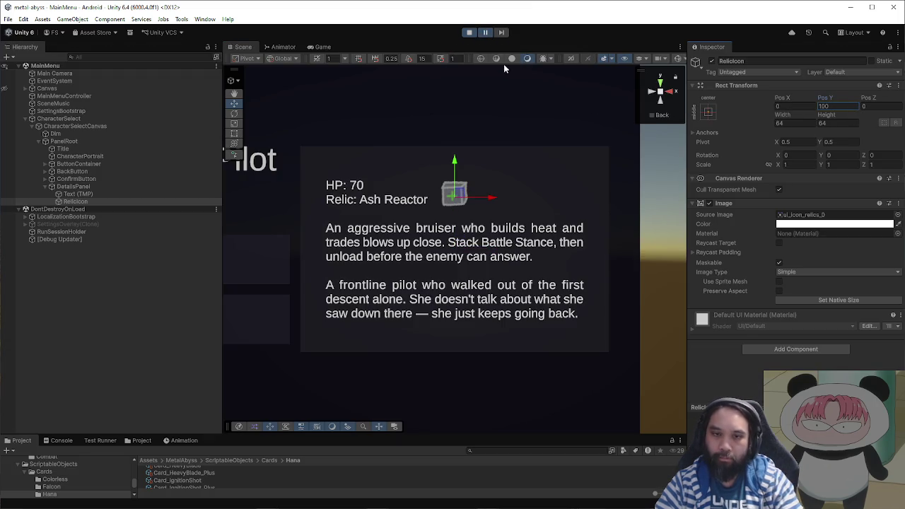
click(487, 34)
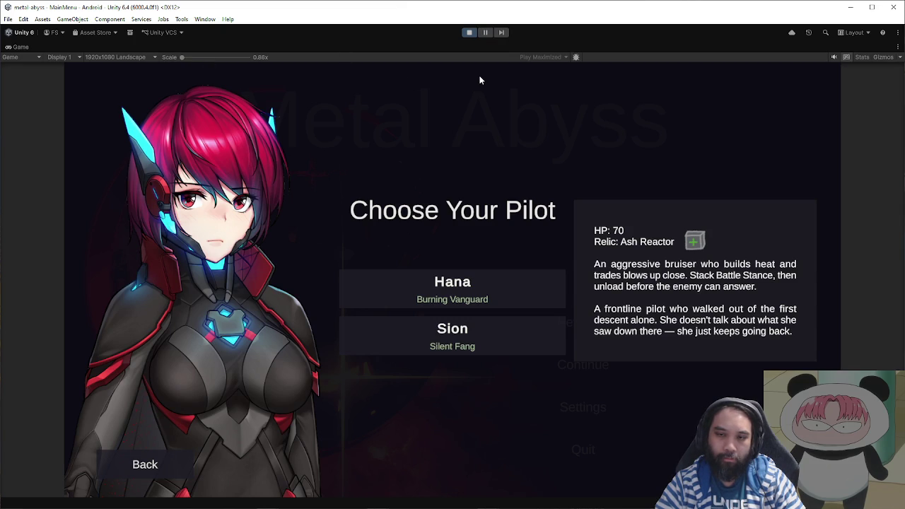
- Stop Play mode, set RelicIcon's Pos Y to 100, and playtest again
click(486, 34)
click(470, 36)
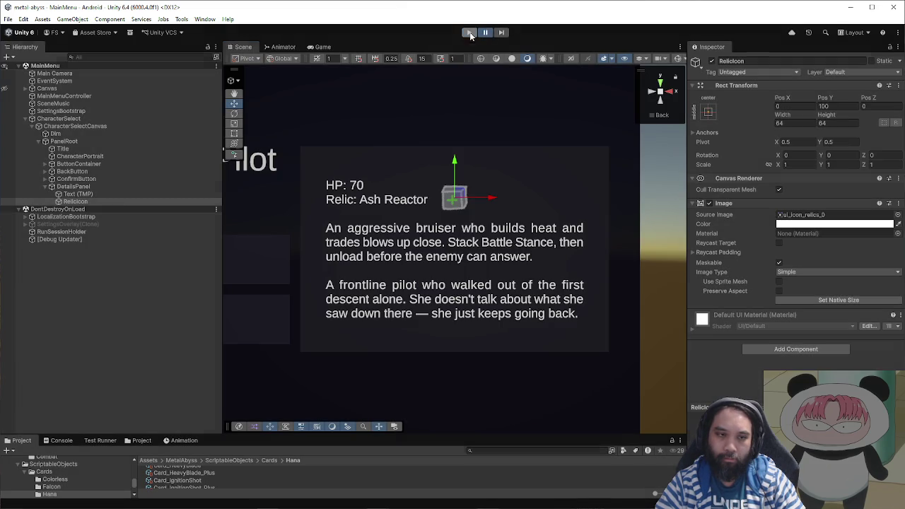
click(847, 105)
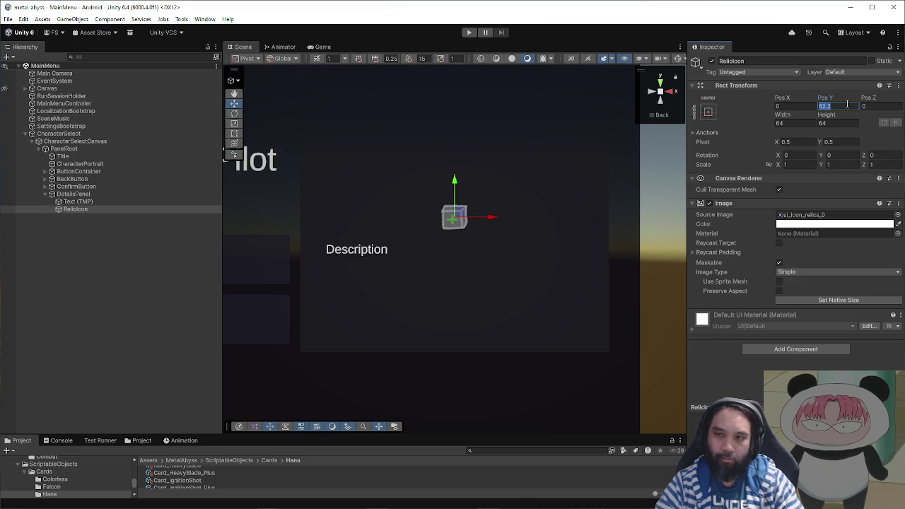
text(100)
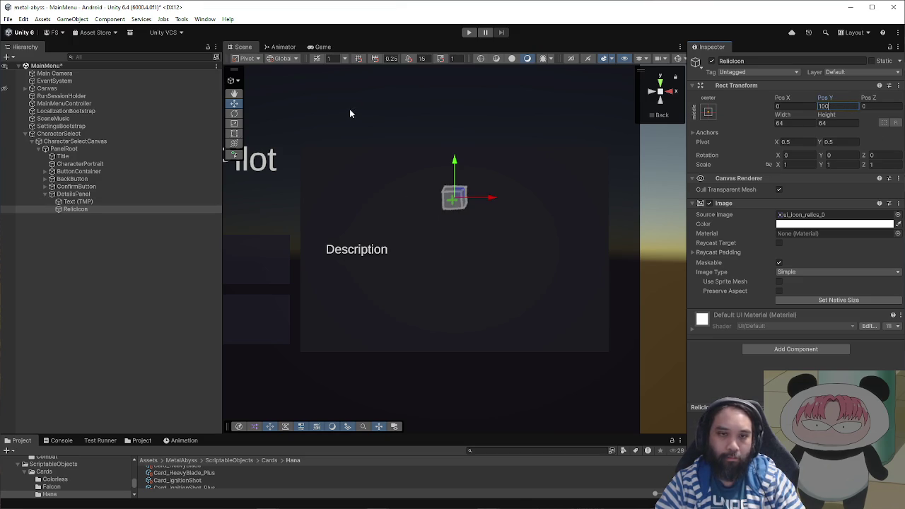
click(470, 32)
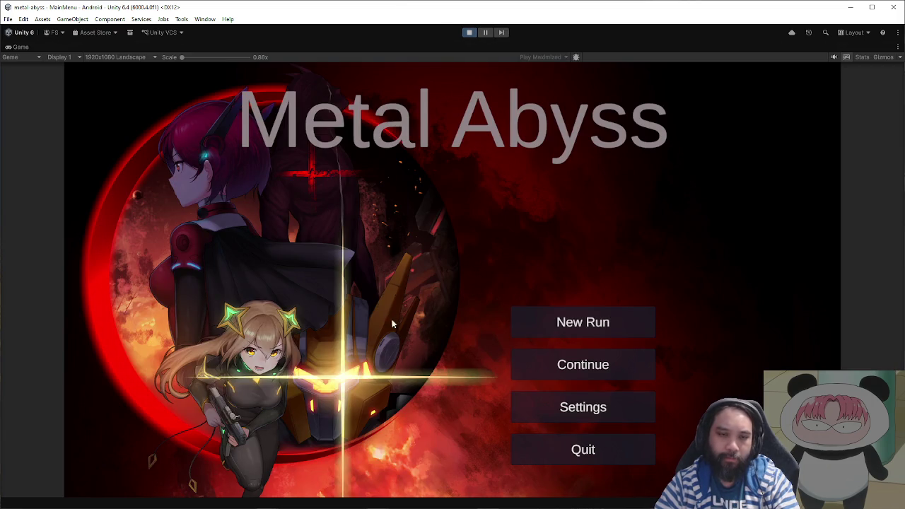
- Start a new run as Hana, skip the opening dialogue, and enter the first combat node
click(534, 330)
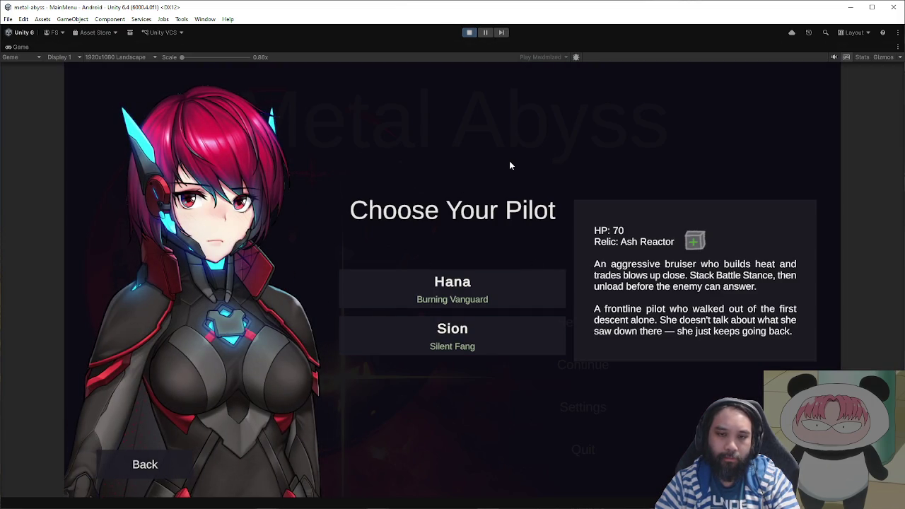
click(511, 345)
click(515, 290)
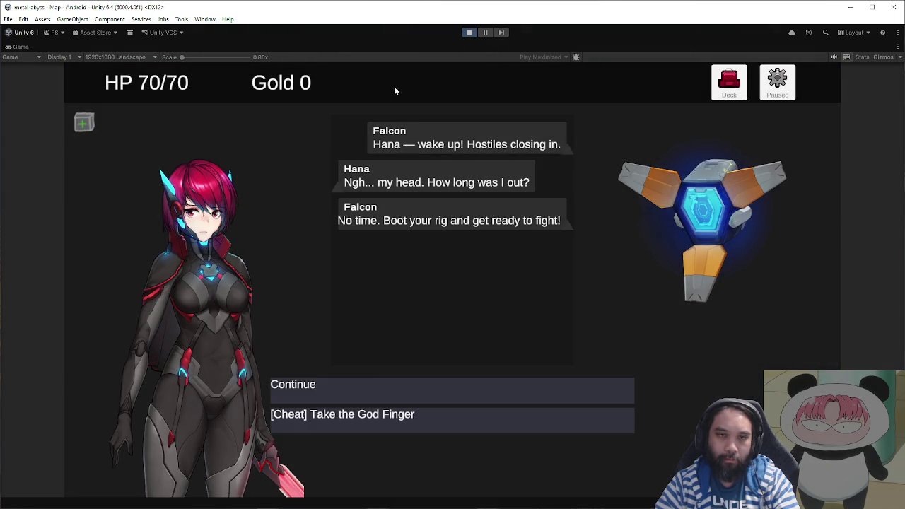
click(360, 418)
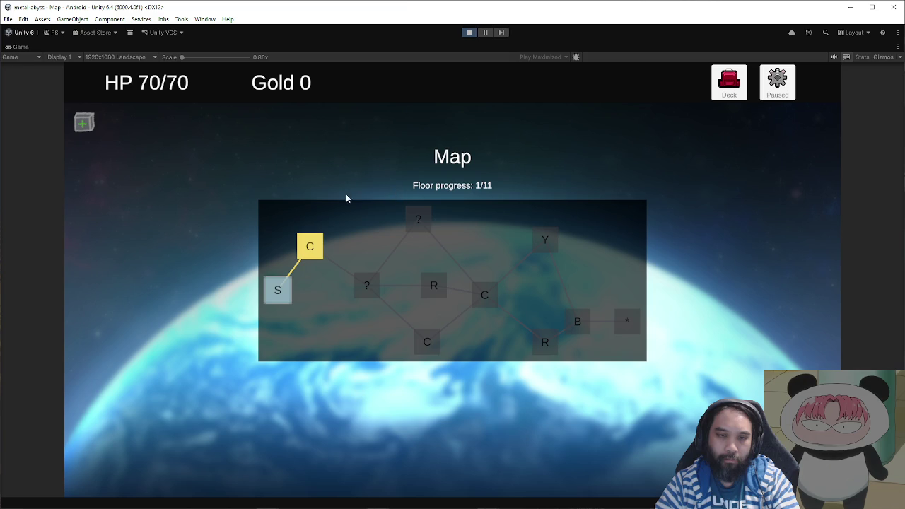
click(329, 248)
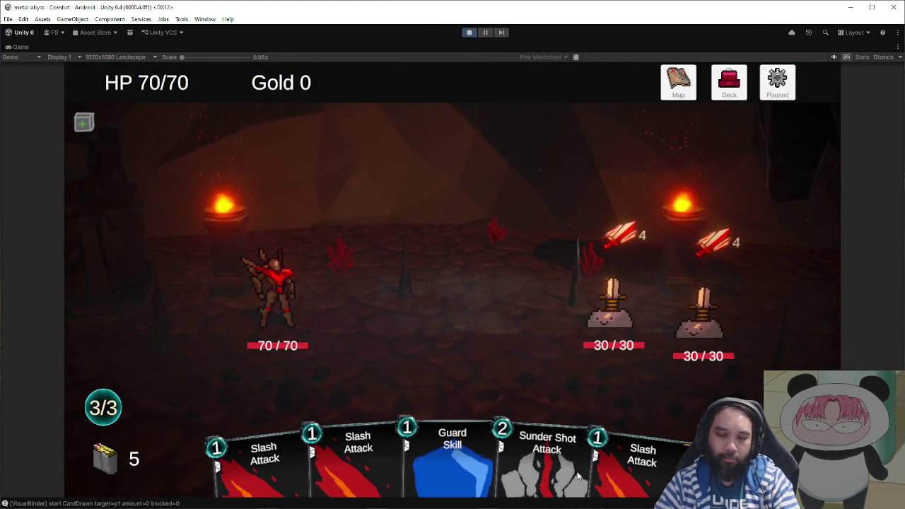
- Defeat the left training enemy with Sunder Shot and Slash Attacks
click(589, 354)
click(609, 441)
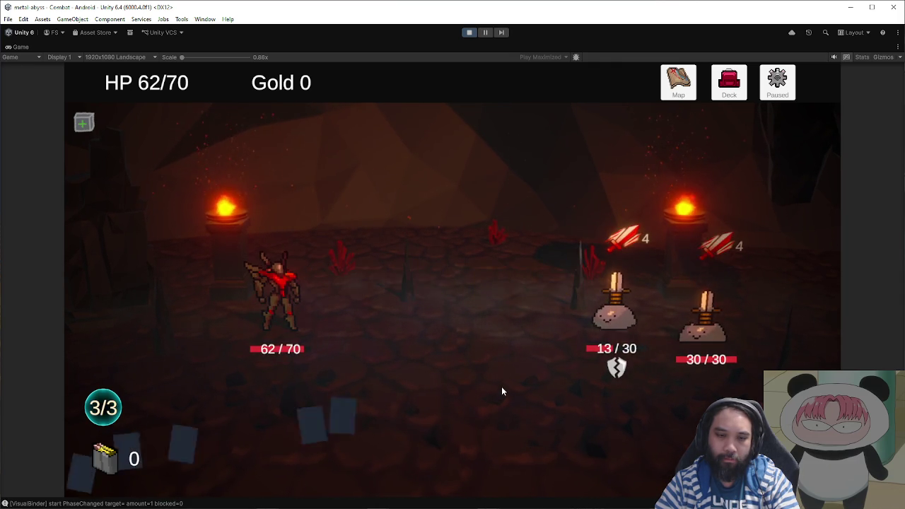
drag(516, 470, 594, 350)
drag(453, 486, 616, 312)
drag(545, 467, 496, 318)
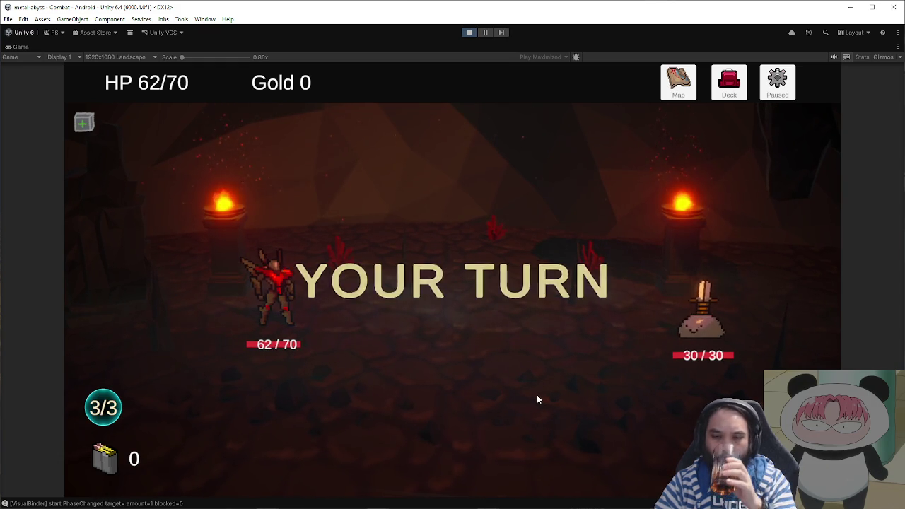
- Finish the remaining enemy with Sunder Shot and Slashes to win the fight
drag(453, 453, 669, 360)
drag(516, 453, 696, 319)
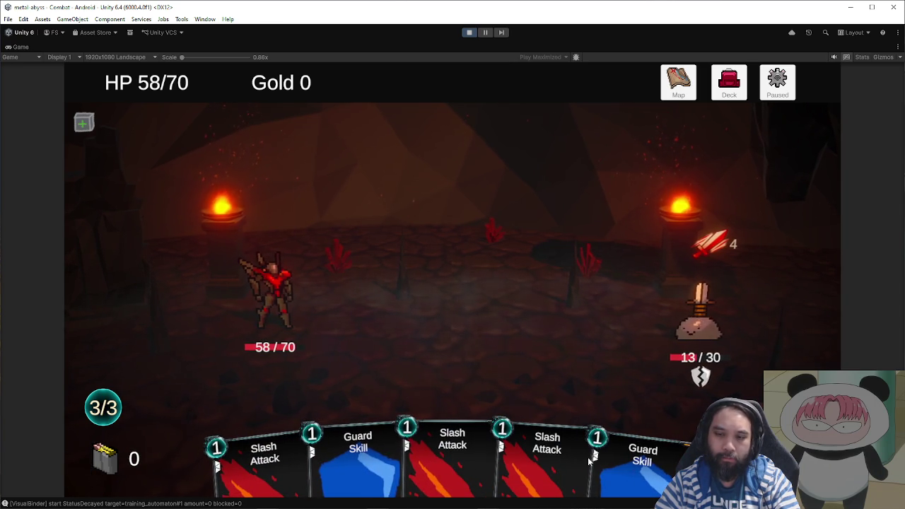
drag(546, 459, 651, 367)
drag(576, 414, 684, 374)
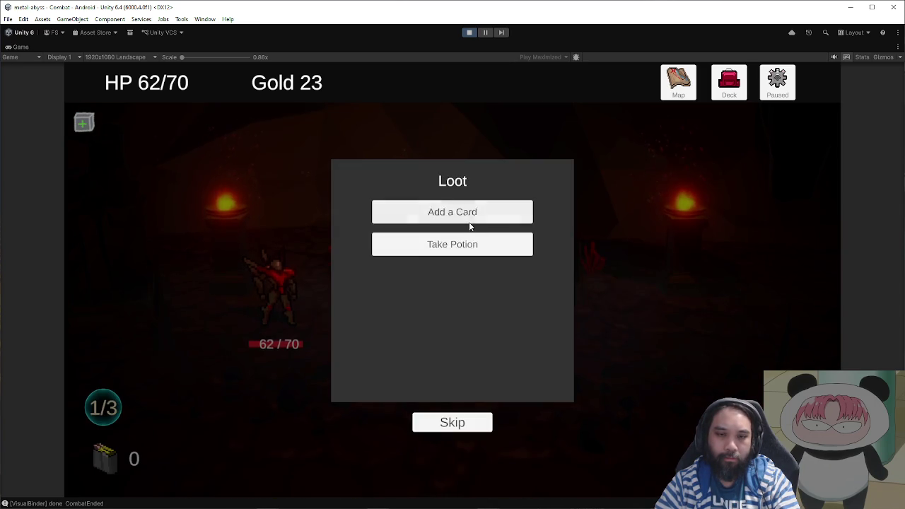
- Add Opening Slam to the deck, take the potion, and proceed to the map
click(469, 222)
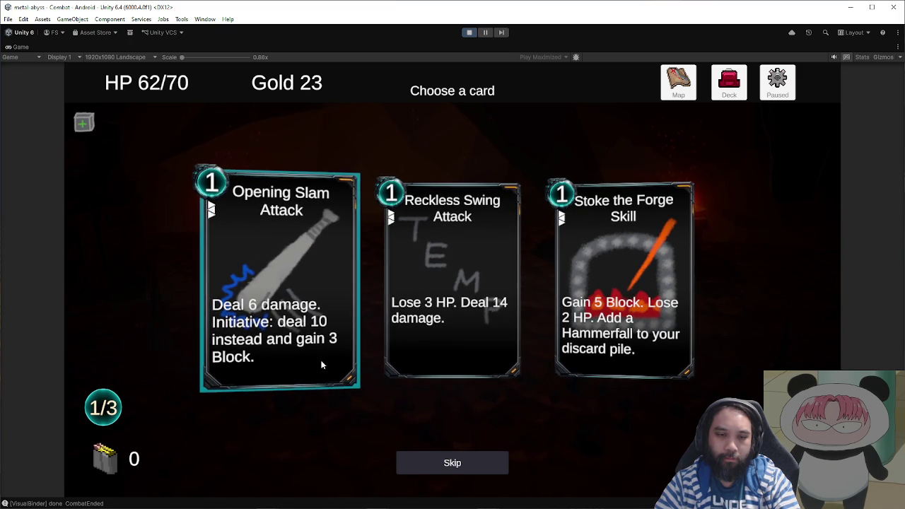
click(325, 362)
click(639, 463)
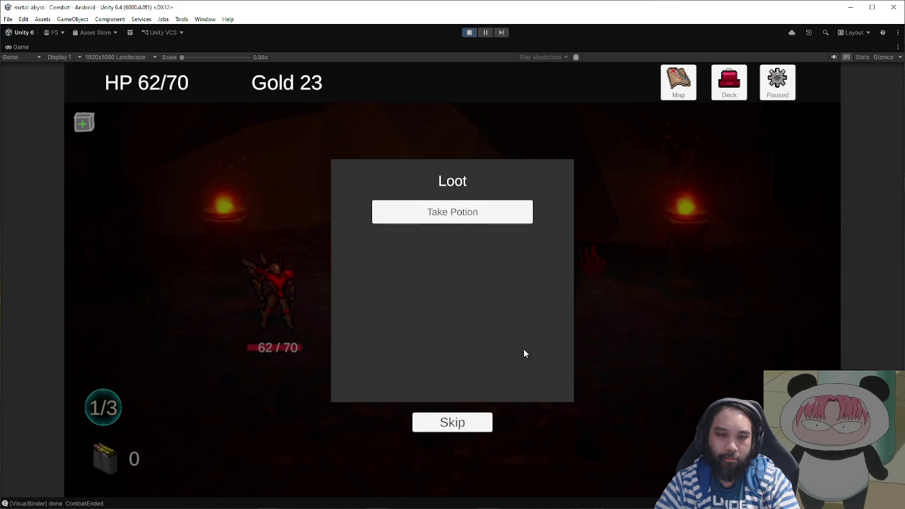
click(452, 210)
click(774, 323)
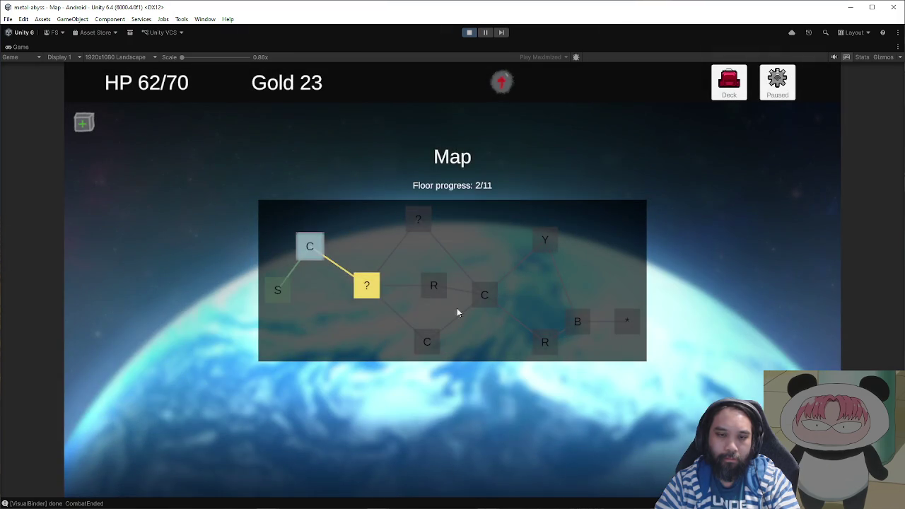
- Train further at the ? node for 78 max HP, recruit Falcon, and enter the next combat
click(366, 290)
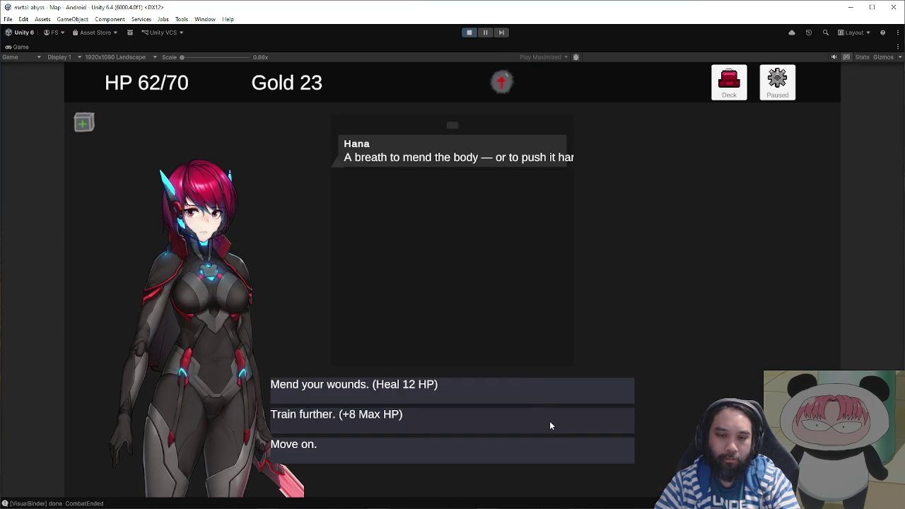
click(550, 424)
click(429, 285)
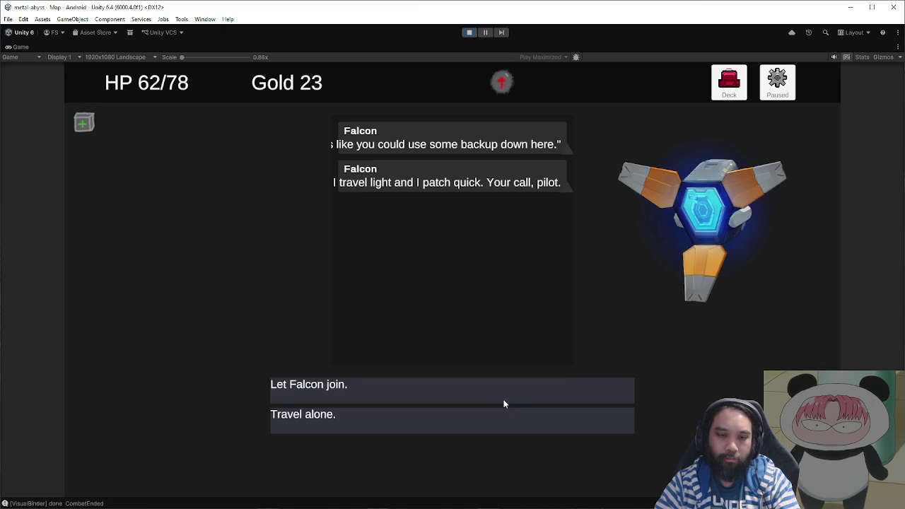
click(500, 391)
click(495, 305)
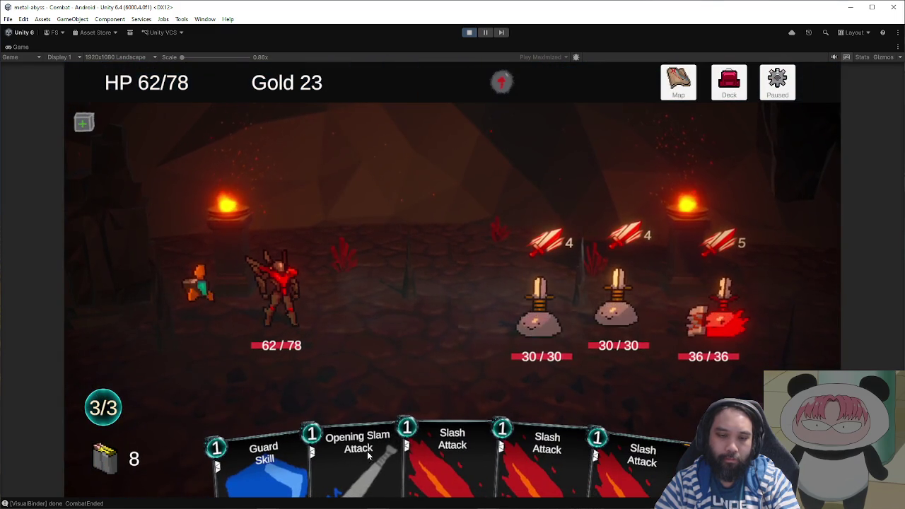
- Kill the left enemy with Opening Slam and Slashes, then the 8/30 enemy with Tactical Scan and Slash
mouse_move(484, 388)
click(541, 318)
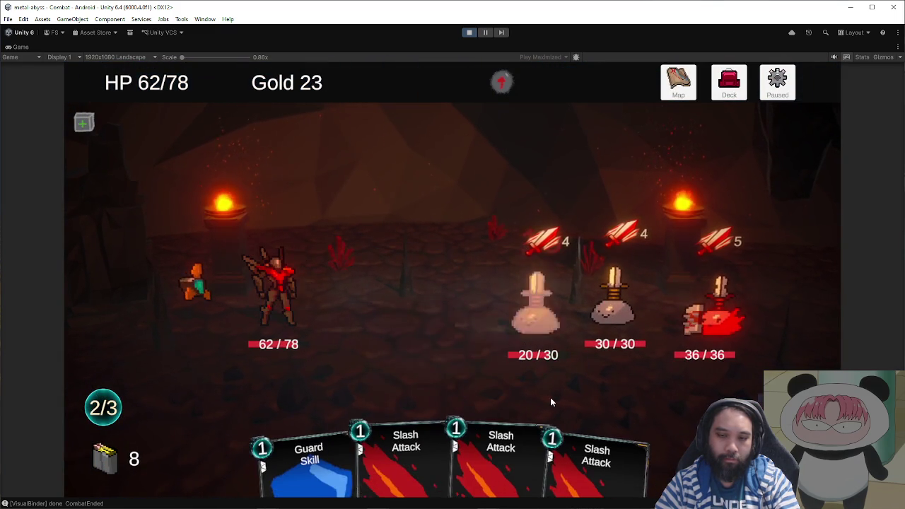
drag(382, 454, 537, 318)
drag(455, 431, 538, 318)
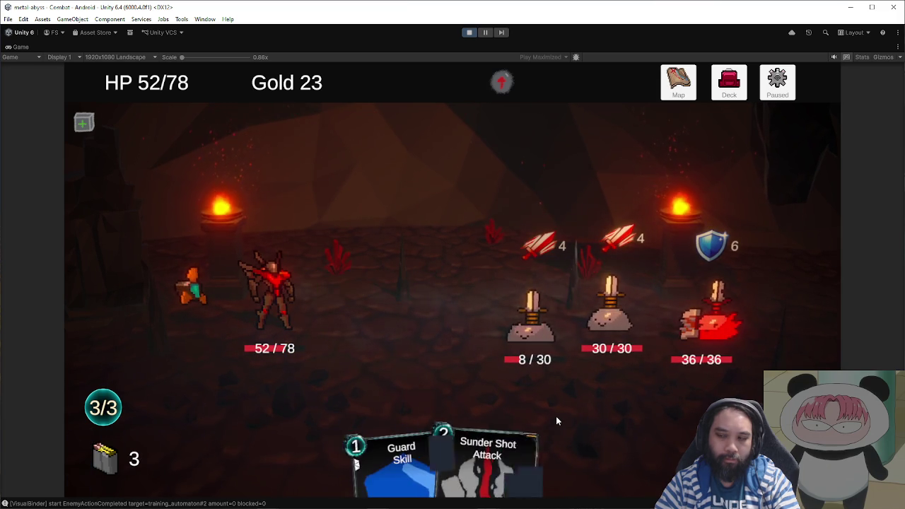
drag(546, 445, 534, 318)
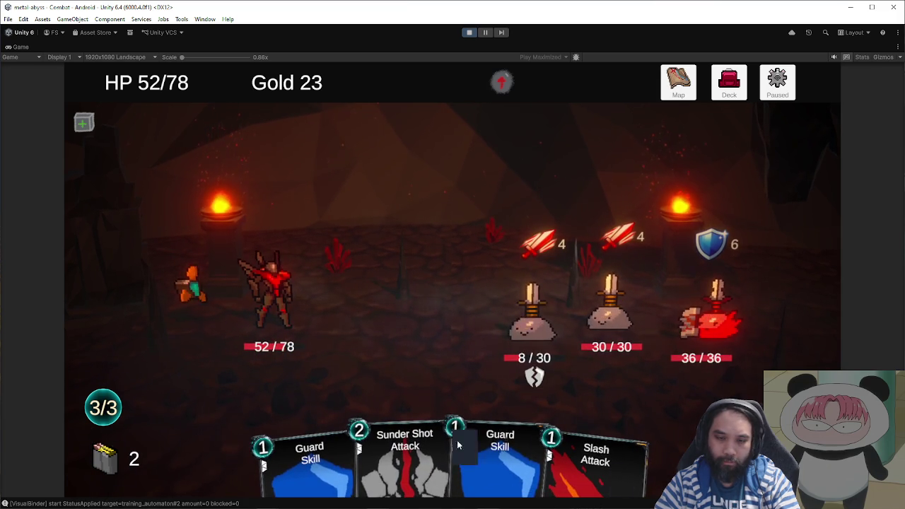
drag(547, 446, 555, 370)
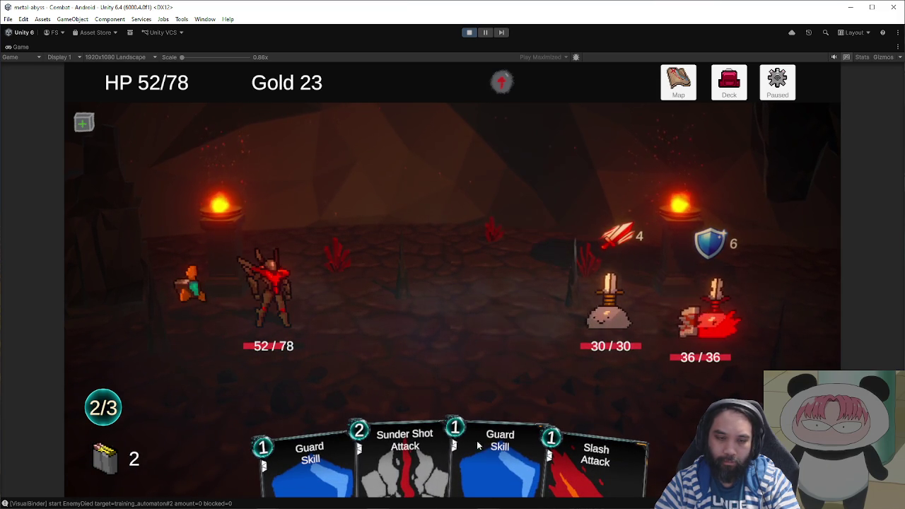
- Defeat the remaining enemies with Sunder Shot, Tactical Scan and Slashes, finishing with Opening Slam
drag(390, 459, 608, 318)
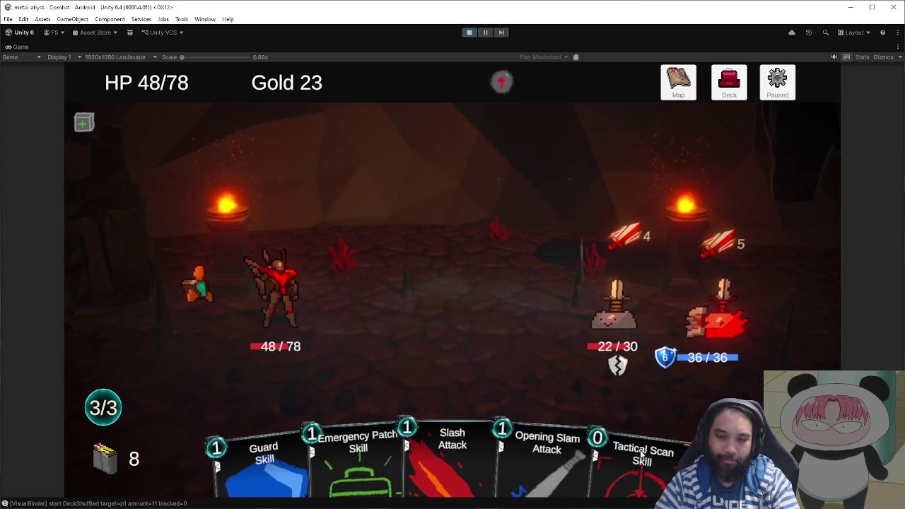
click(633, 445)
drag(565, 446, 593, 357)
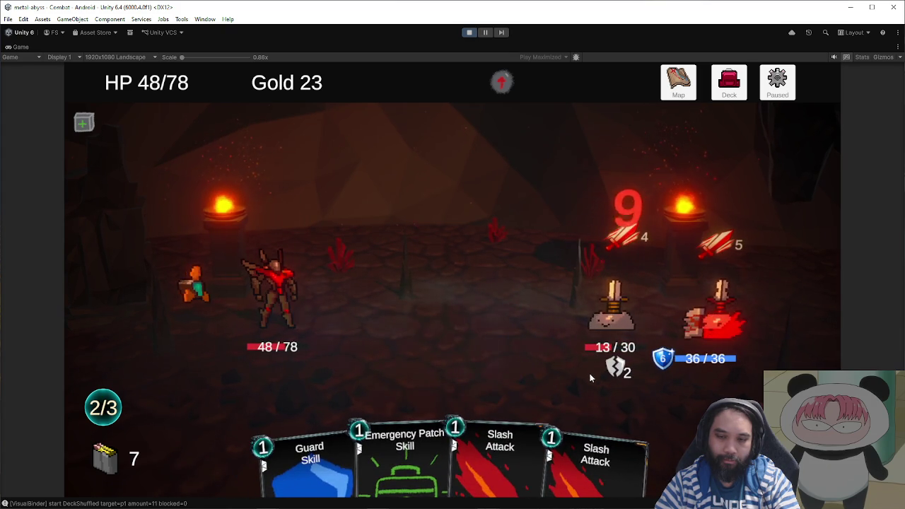
drag(586, 452, 609, 318)
drag(552, 439, 615, 320)
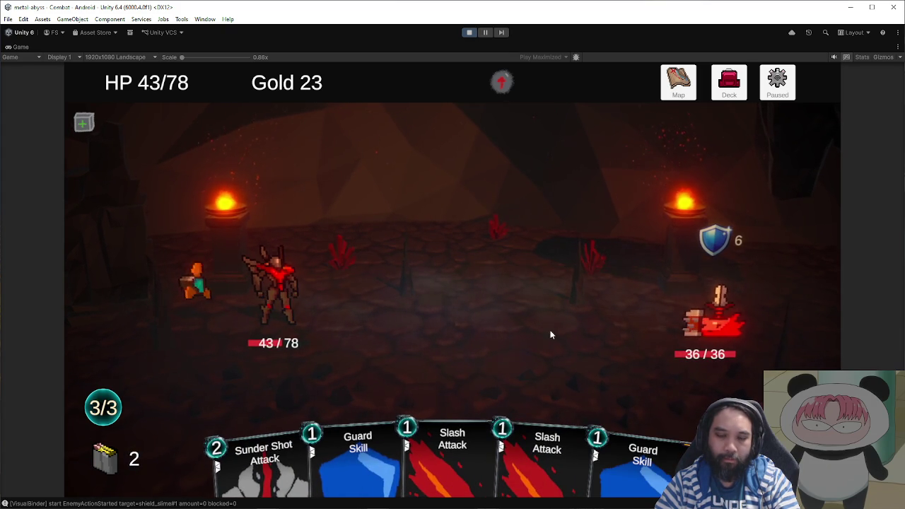
drag(269, 440, 711, 322)
drag(408, 447, 742, 367)
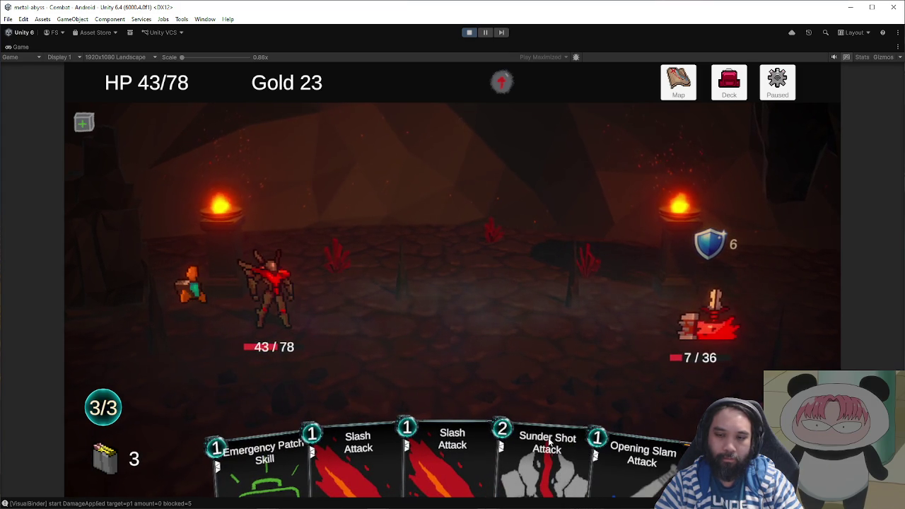
click(607, 443)
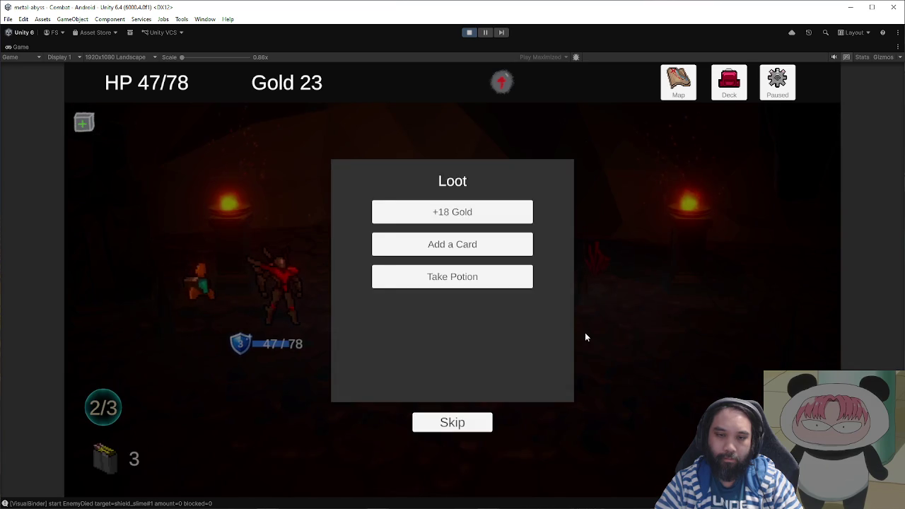
- Take the +18 gold, add Whetstone Fury, confirm the synthesis, and enter the next map node
click(511, 218)
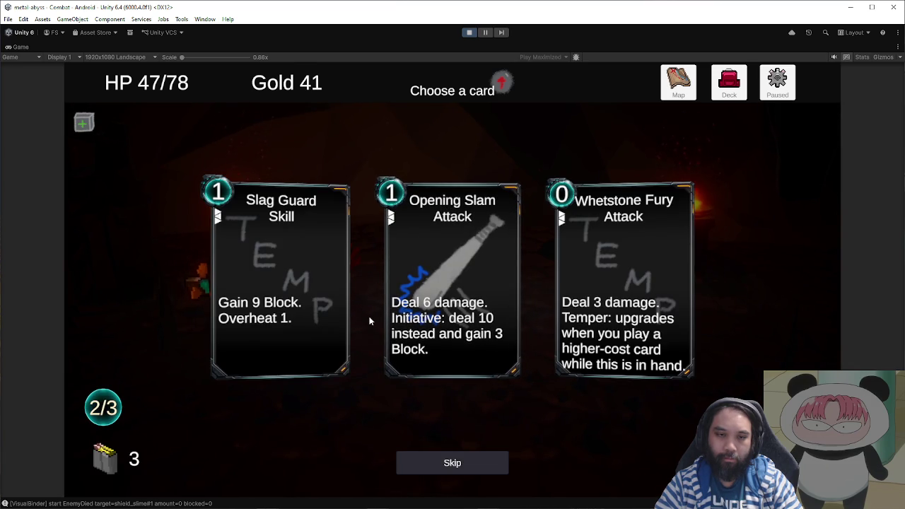
click(602, 340)
click(626, 463)
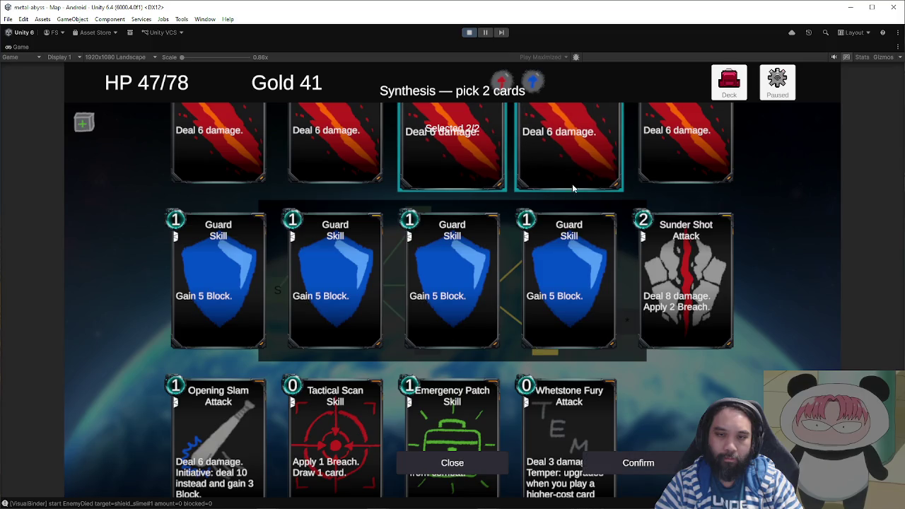
click(659, 463)
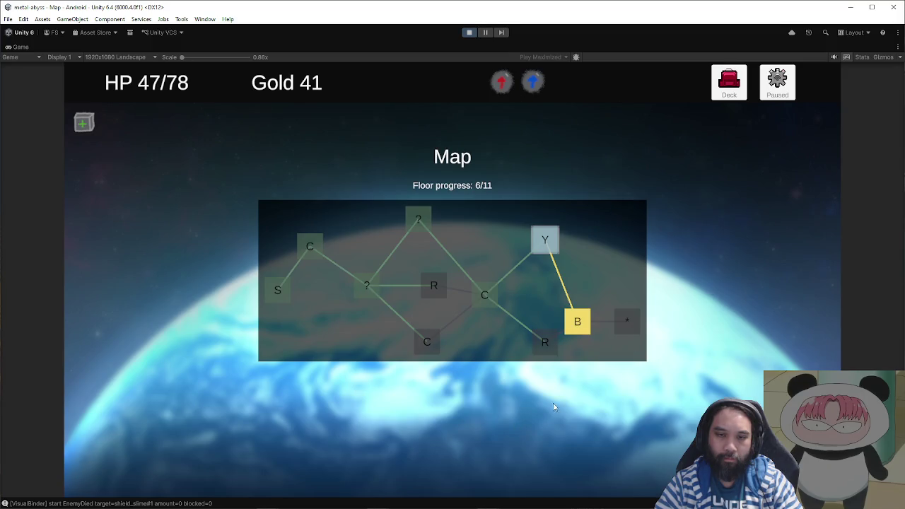
click(627, 324)
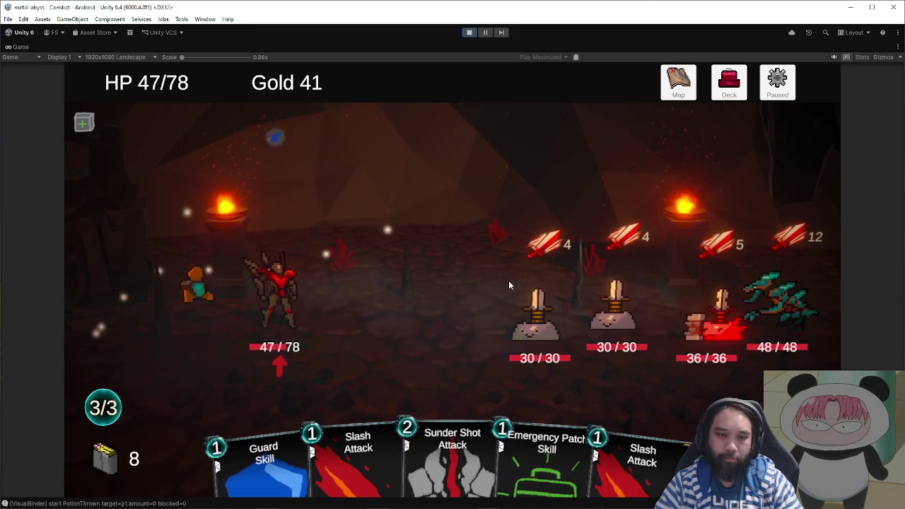
- Kill the raptor with Sunder Shot, Slash, Whetstone Fury and Biding Toxin
click(453, 456)
click(778, 305)
click(359, 481)
click(779, 305)
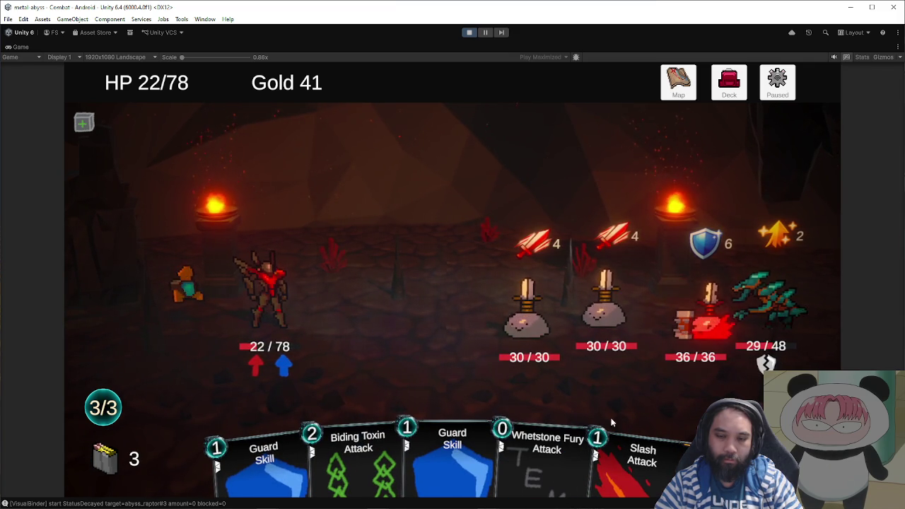
drag(662, 462, 768, 311)
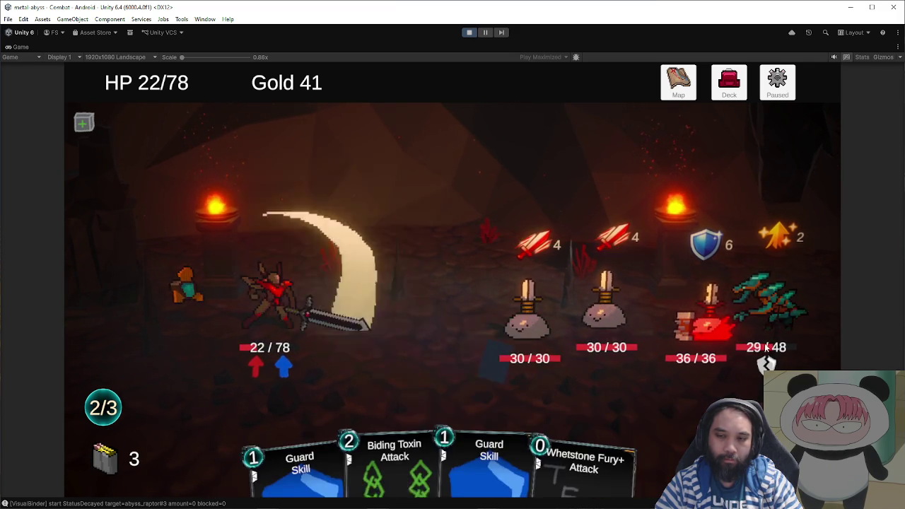
drag(648, 422, 764, 328)
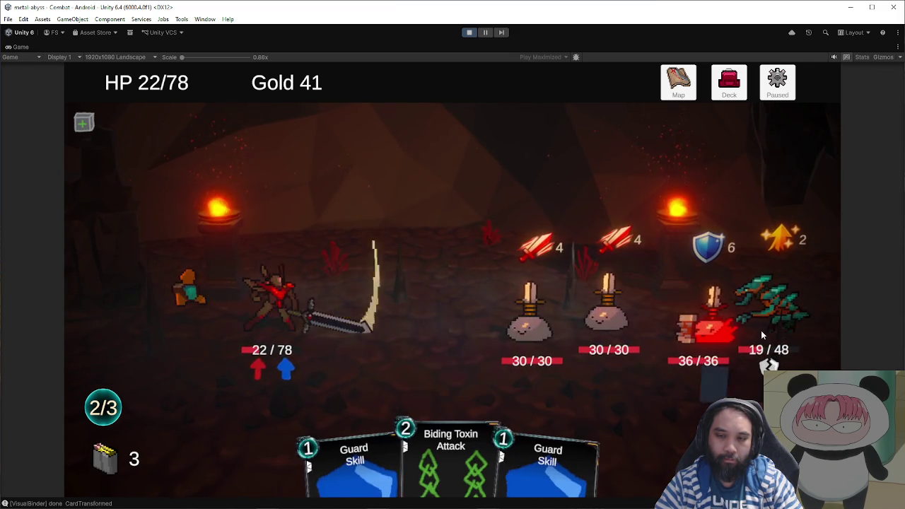
mouse_move(453, 449)
mouse_down()
mouse_move(770, 307)
mouse_move(768, 315)
mouse_up()
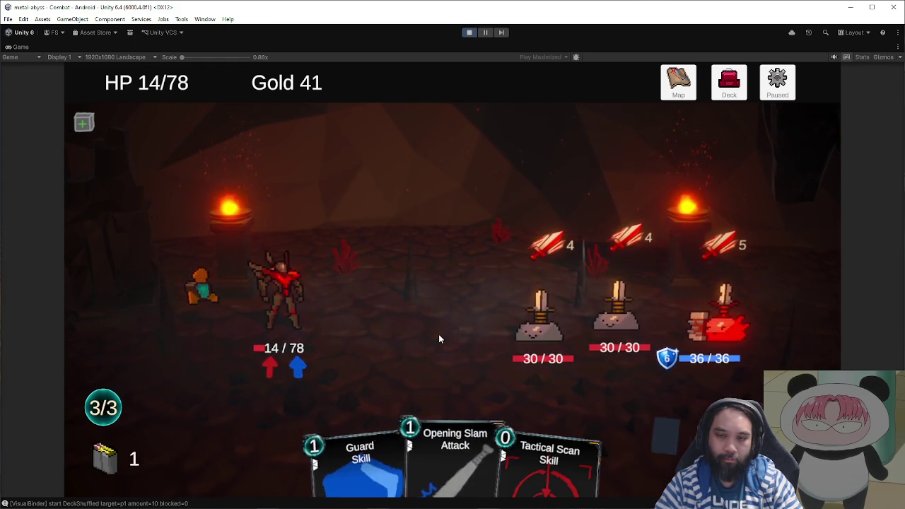
- Defeat the left sword enemy with Opening Slam, Tactical Scan, Sunder Shot and Whetstone Fury+, blocking with Guards
drag(358, 453, 438, 391)
mouse_move(394, 453)
mouse_down()
mouse_move(446, 389)
mouse_move(486, 389)
mouse_up()
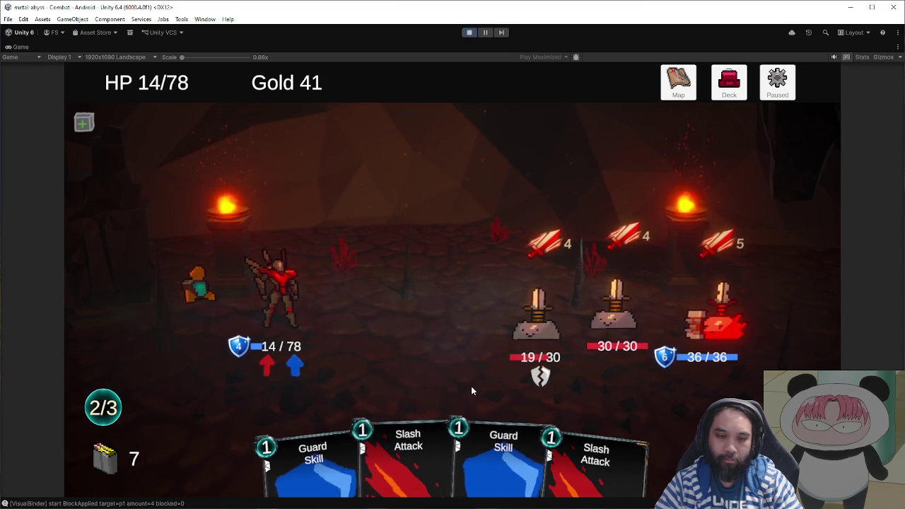
drag(477, 450, 403, 414)
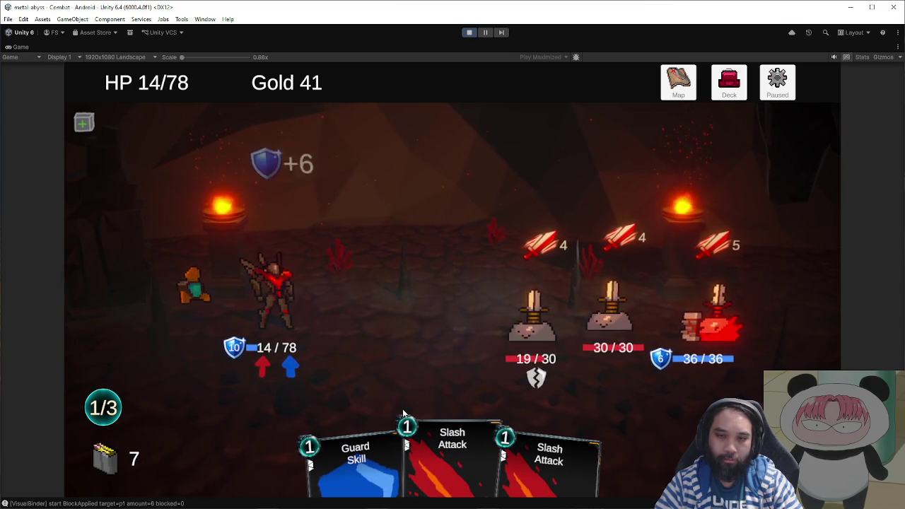
drag(357, 446, 418, 385)
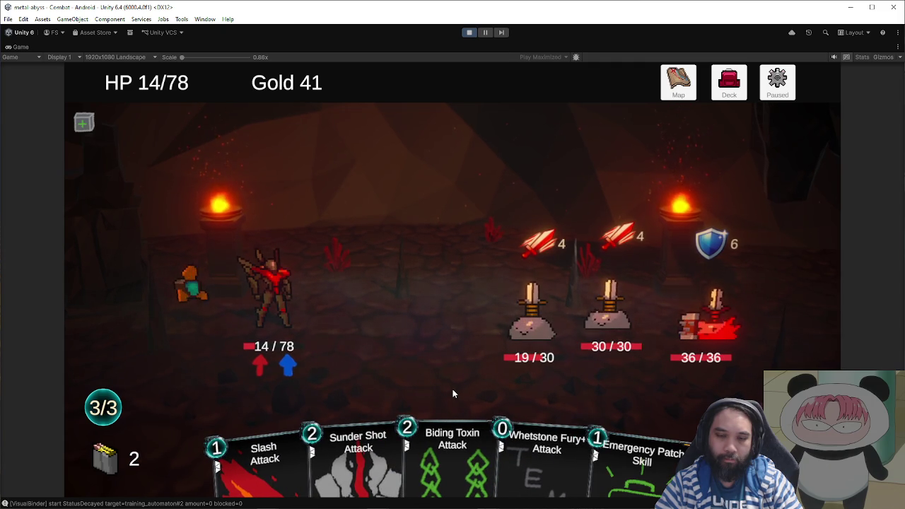
mouse_move(358, 456)
mouse_down()
mouse_move(500, 355)
mouse_move(500, 365)
mouse_up()
mouse_move(501, 456)
mouse_down()
mouse_move(532, 312)
mouse_move(522, 349)
mouse_up()
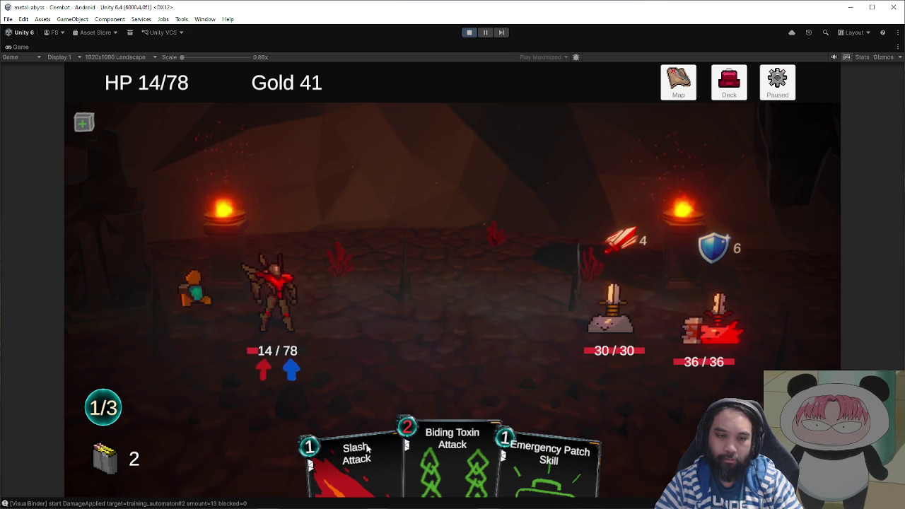
- Defeat the 30/30 sword enemy with Slash, Tactical Scan and Biding Toxin, using Guards and Emergency Patch
drag(375, 437, 551, 362)
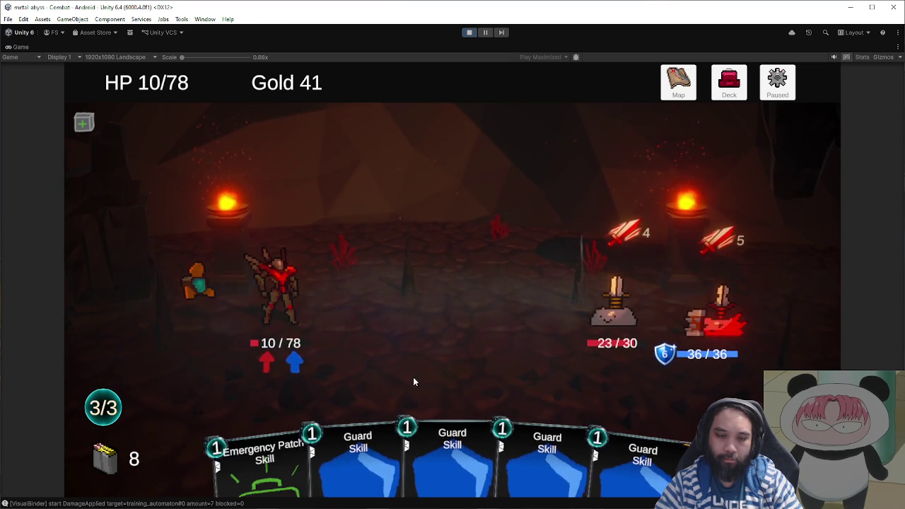
click(409, 444)
click(409, 444)
click(304, 453)
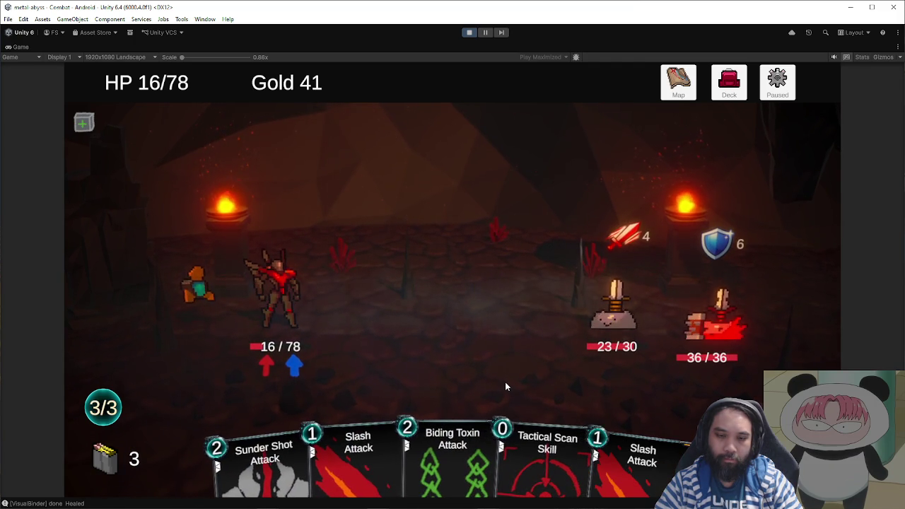
drag(556, 397, 587, 349)
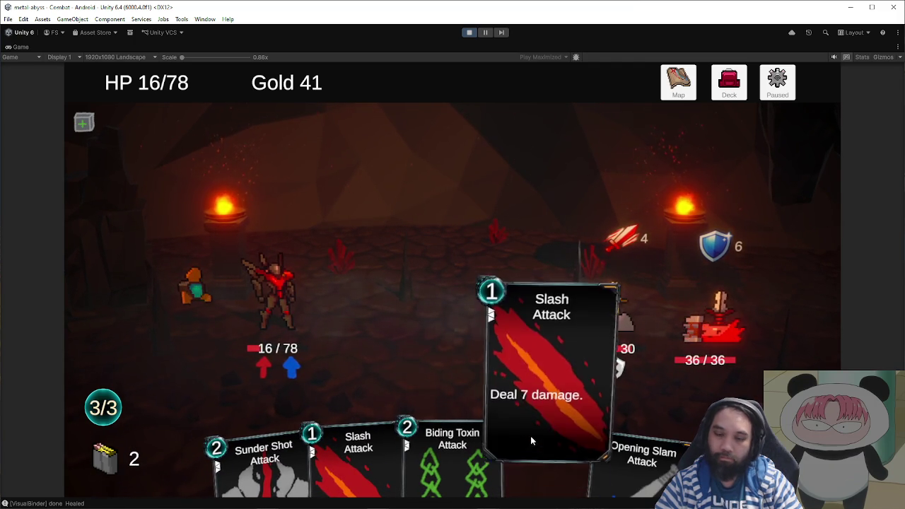
mouse_move(639, 455)
drag(547, 452, 600, 359)
mouse_move(499, 452)
mouse_down()
mouse_move(603, 248)
mouse_move(574, 373)
mouse_up()
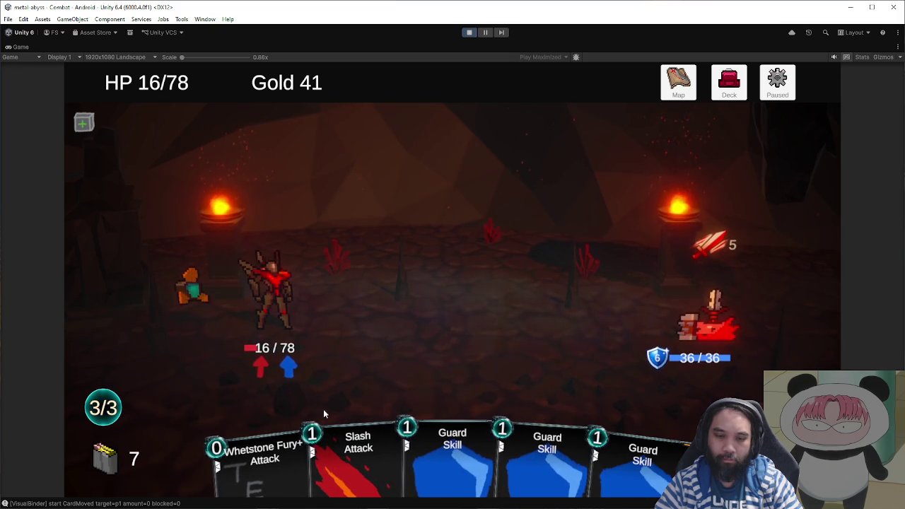
- Defeat the slime with Whetstone Fury, Slash, Opening Slam and Sunder Shot, then stop Play mode
mouse_move(262, 453)
mouse_down()
mouse_move(445, 387)
mouse_move(453, 304)
mouse_up()
drag(304, 453, 367, 304)
drag(365, 453, 390, 341)
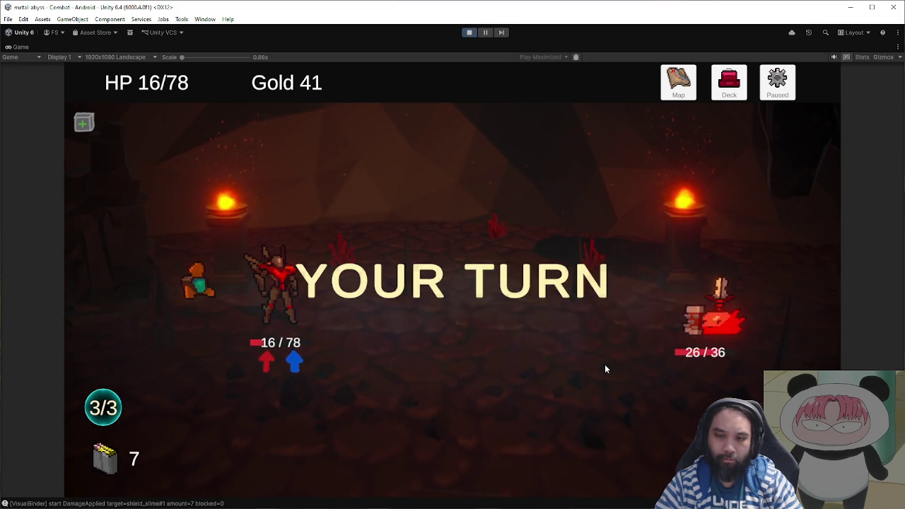
drag(460, 464, 658, 354)
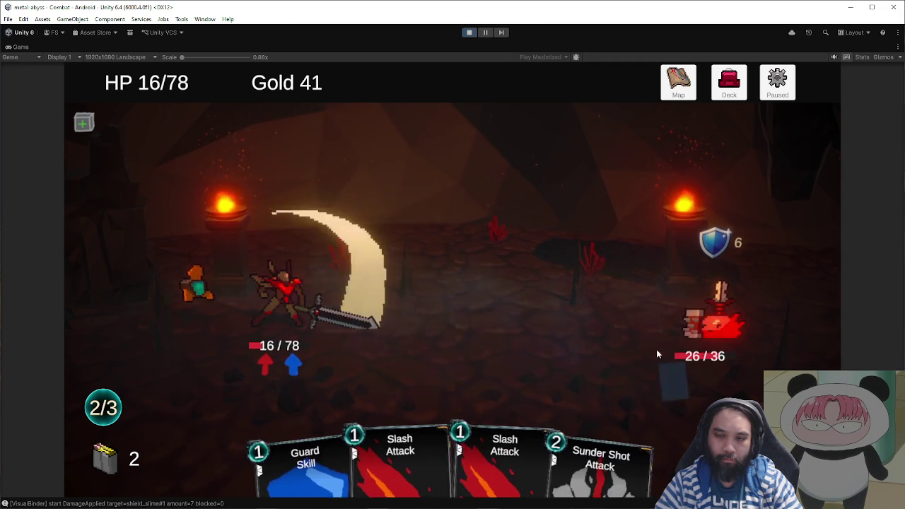
mouse_move(603, 463)
mouse_down()
mouse_move(692, 338)
mouse_move(674, 362)
mouse_up()
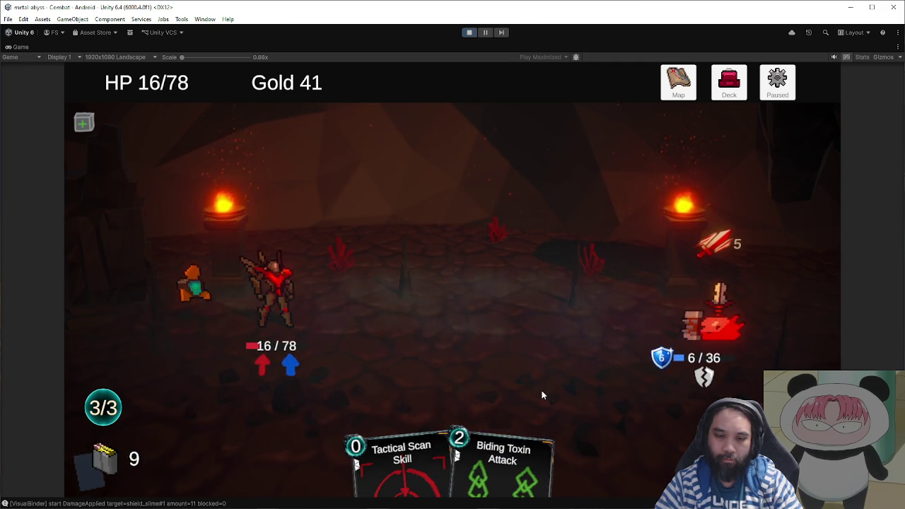
drag(537, 460, 663, 362)
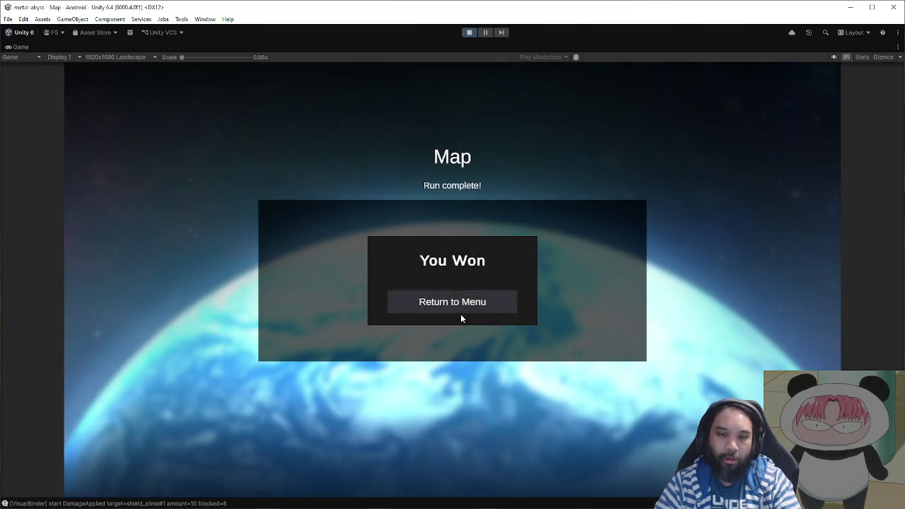
click(458, 306)
click(469, 33)
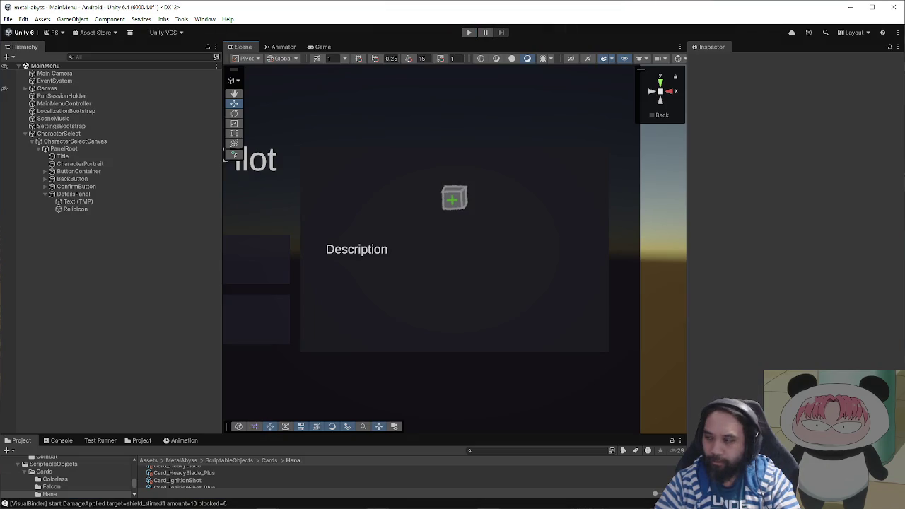